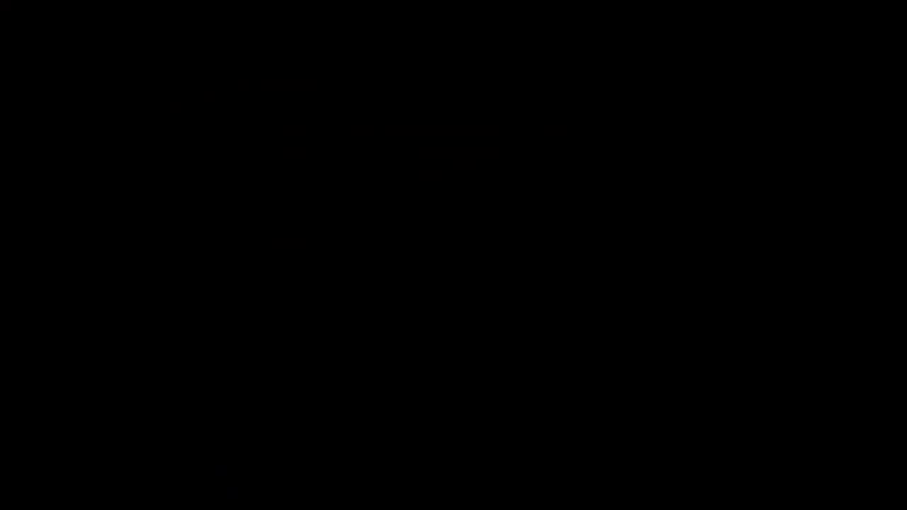
- Shift ColonnaUscente 240 px left, enable its Up side, and run the current scene
scroll(559, 253, down, 3)
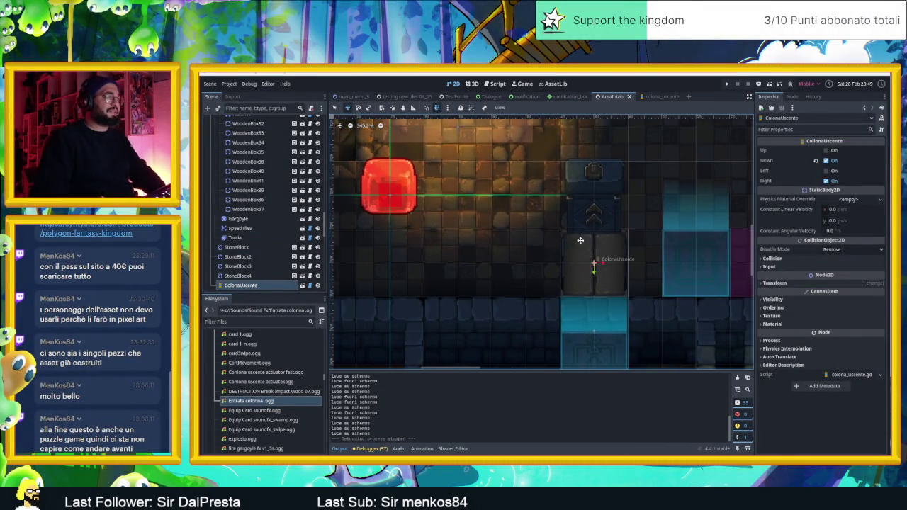
scroll(557, 245, down, 2)
mouse_move(587, 255)
mouse_down()
mouse_move(424, 255)
mouse_move(711, 259)
mouse_move(654, 266)
mouse_up()
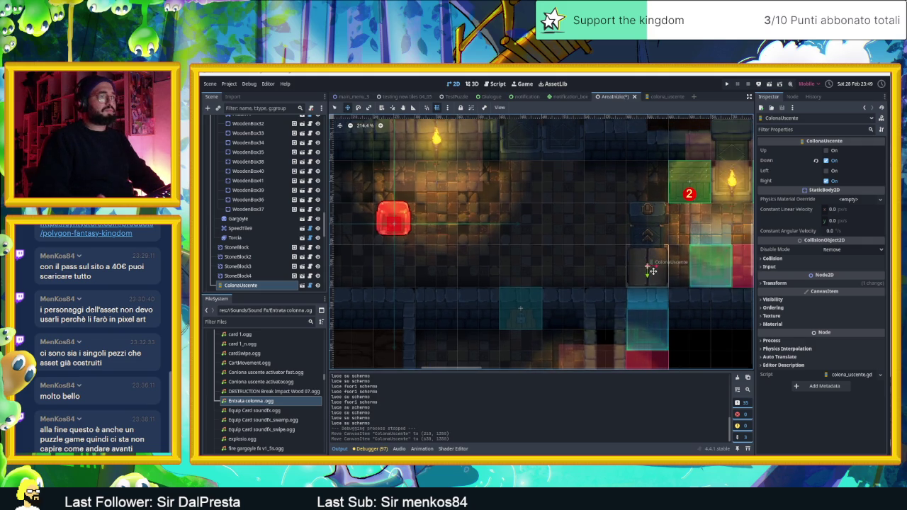
click(827, 151)
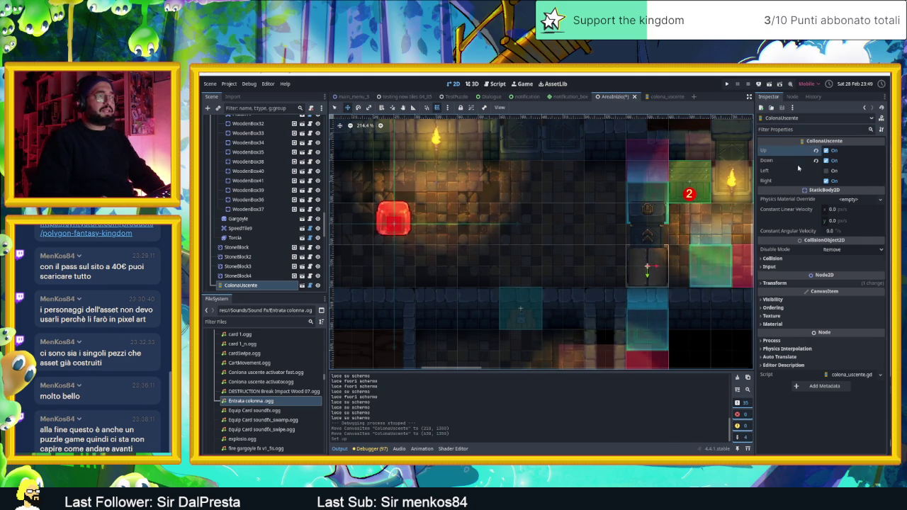
click(769, 85)
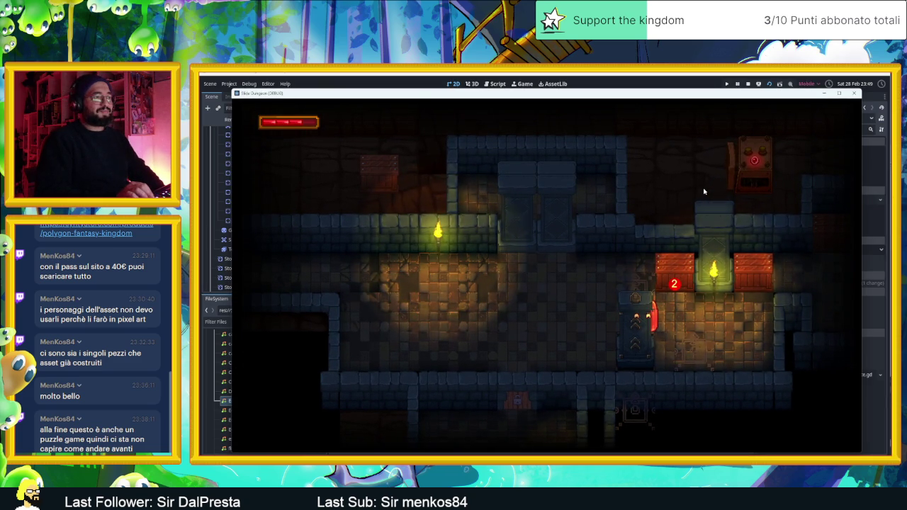
- Move the player up, down and right to the lower-right corner, then stop the game
key(Up)
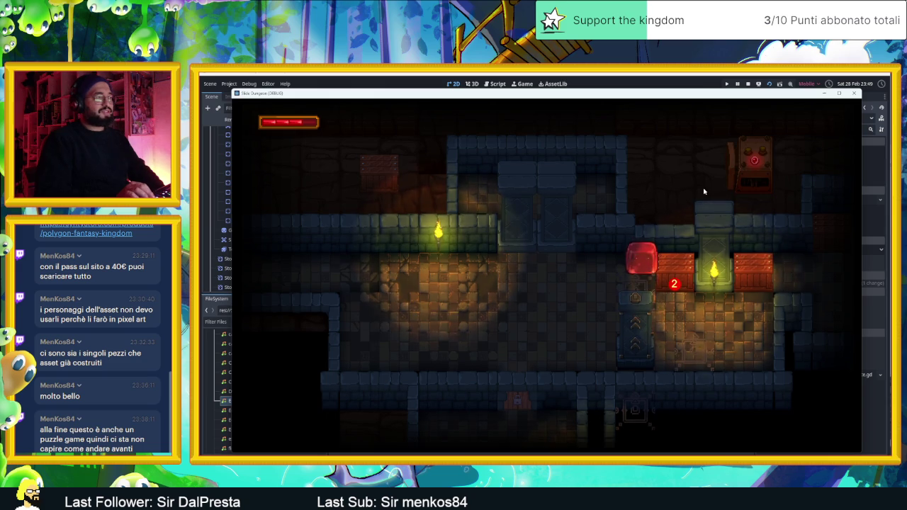
key(Down)
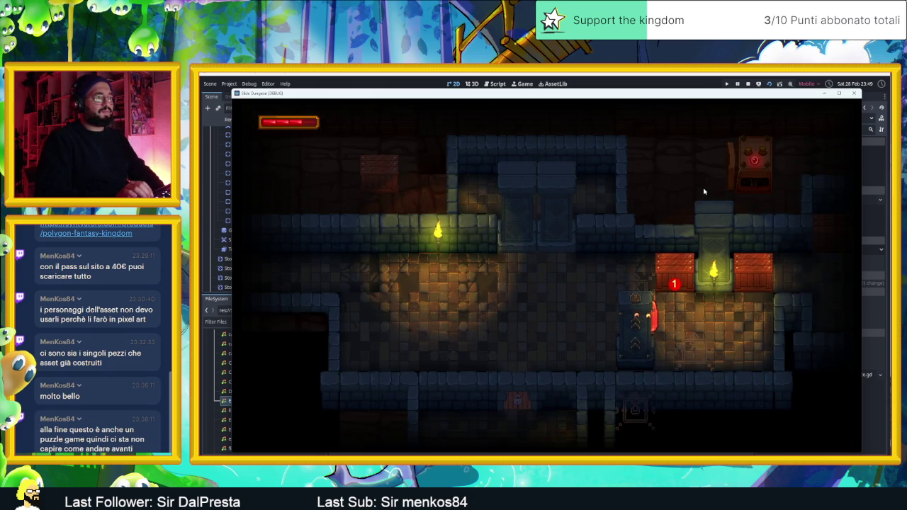
key(Right)
key(Down)
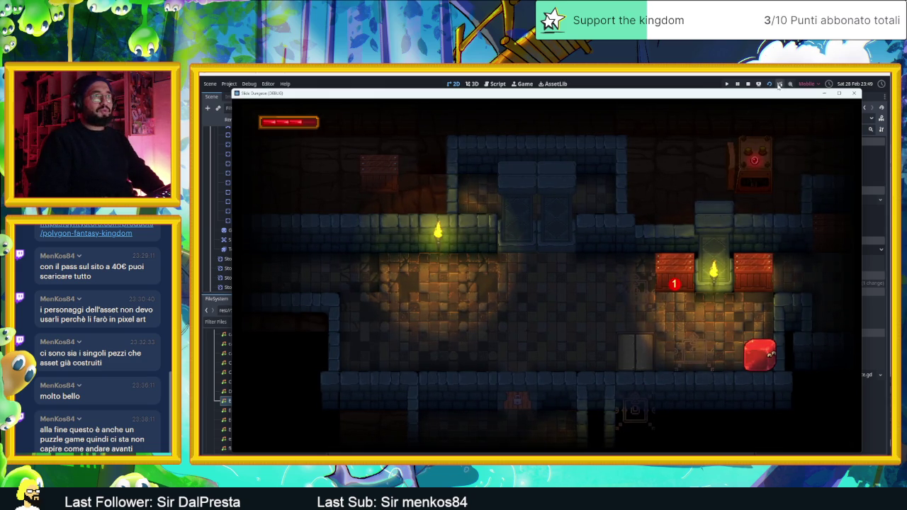
key(F8)
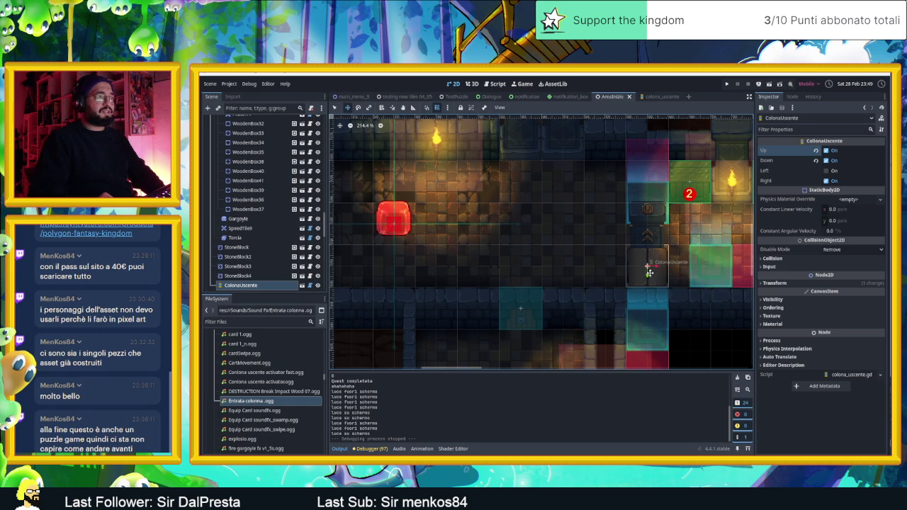
- Raise the exit column 60 px, move it 390 px left, and relaunch the level
drag(648, 265, 650, 192)
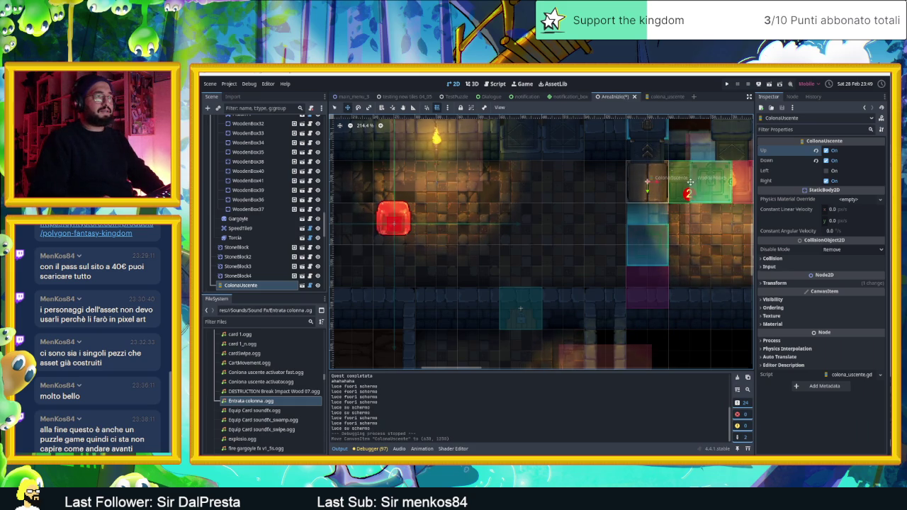
scroll(638, 186, right, 7)
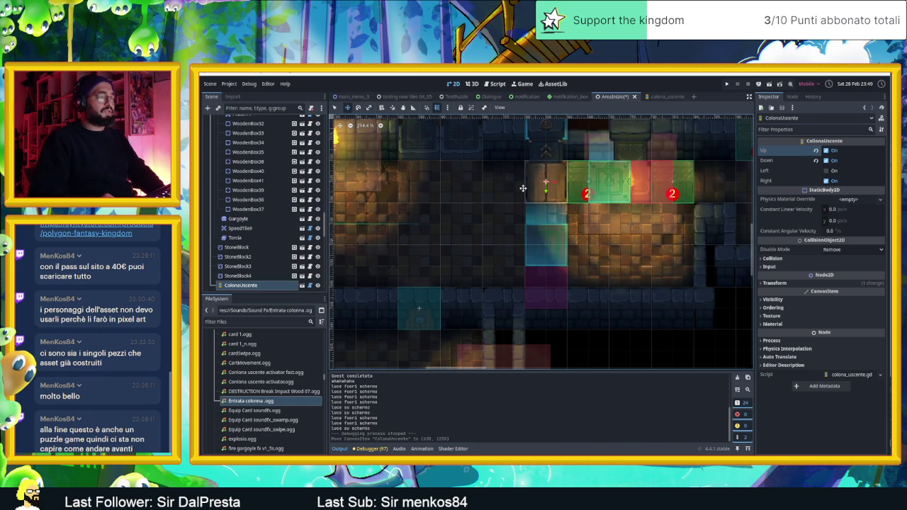
scroll(522, 188, left, 9)
drag(671, 192, 370, 187)
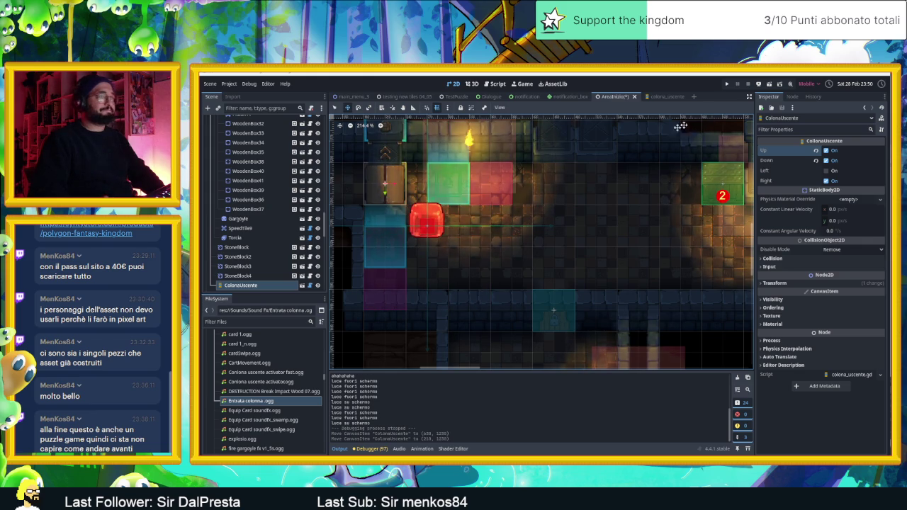
click(770, 83)
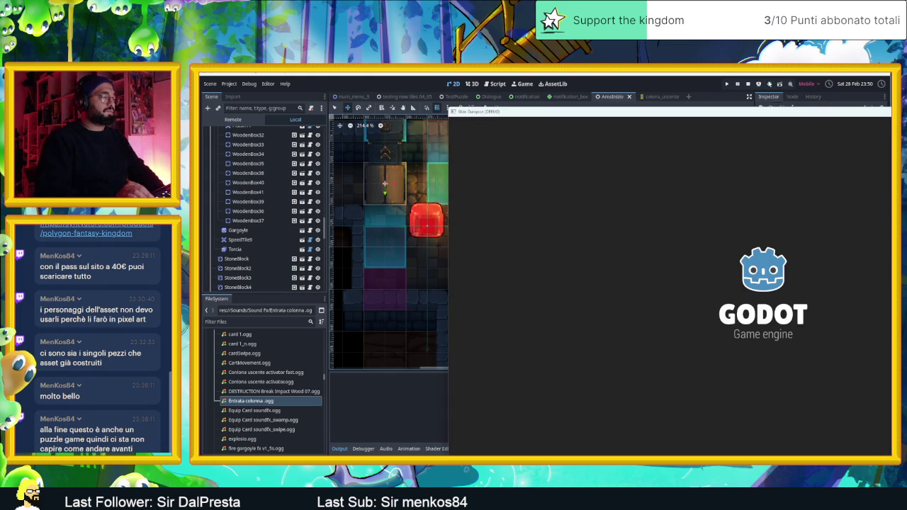
- Walk the player down, left, up and across the room back to its starting spot
key(Down)
key(Left)
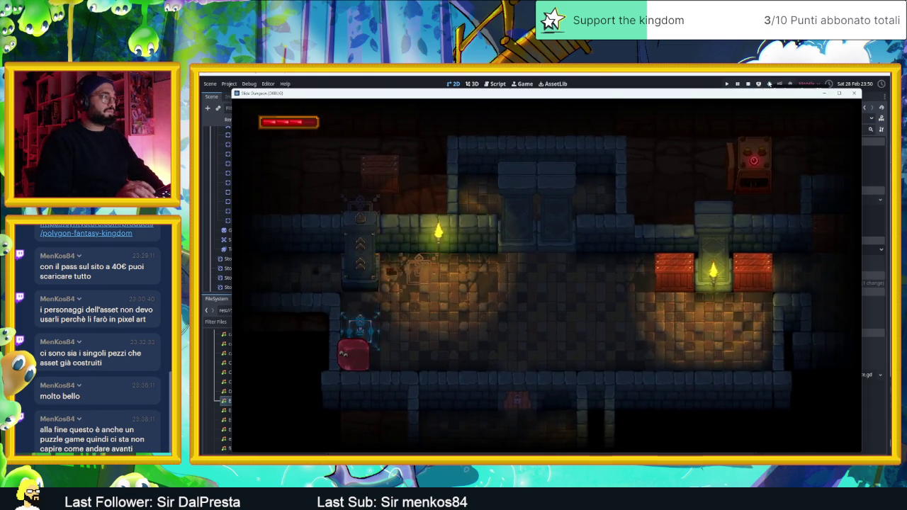
key(Up)
key(Down)
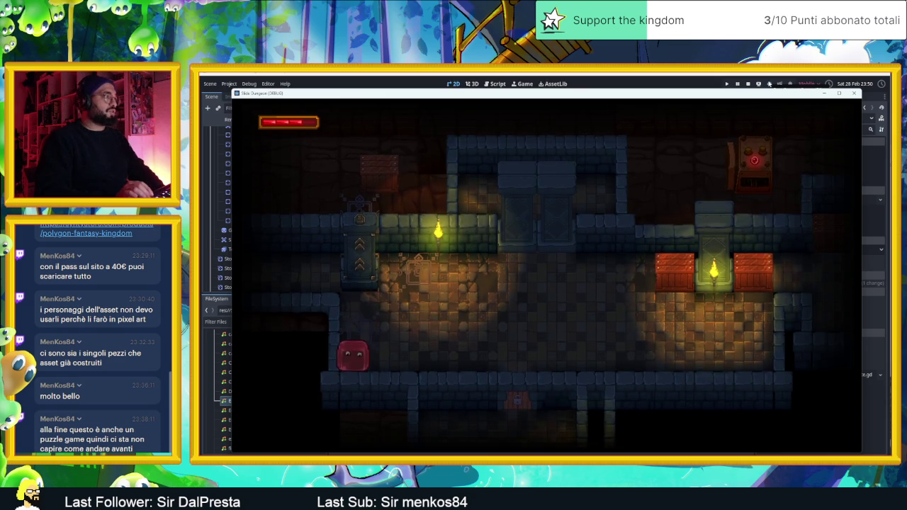
key(Right)
key(Left)
key(Up)
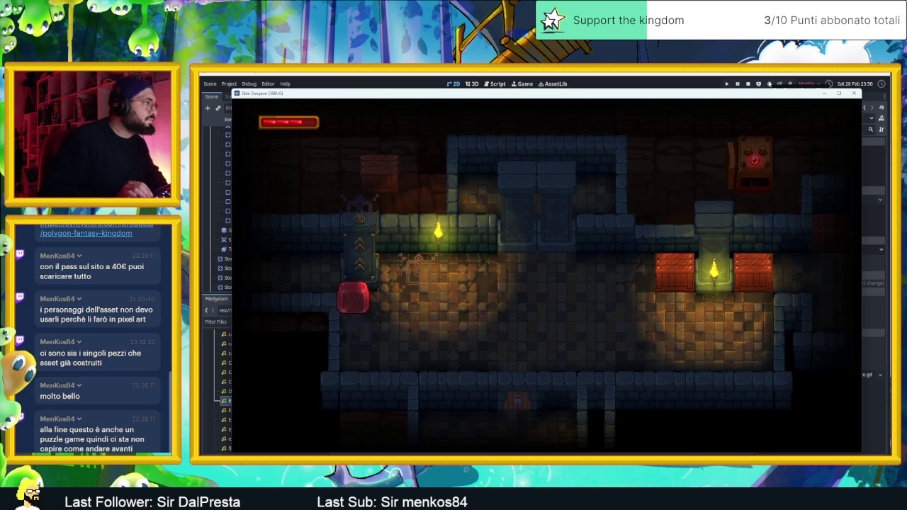
- Move the player along the lower floor to beside the arrow door, then stop the game
key(Down)
key(Up)
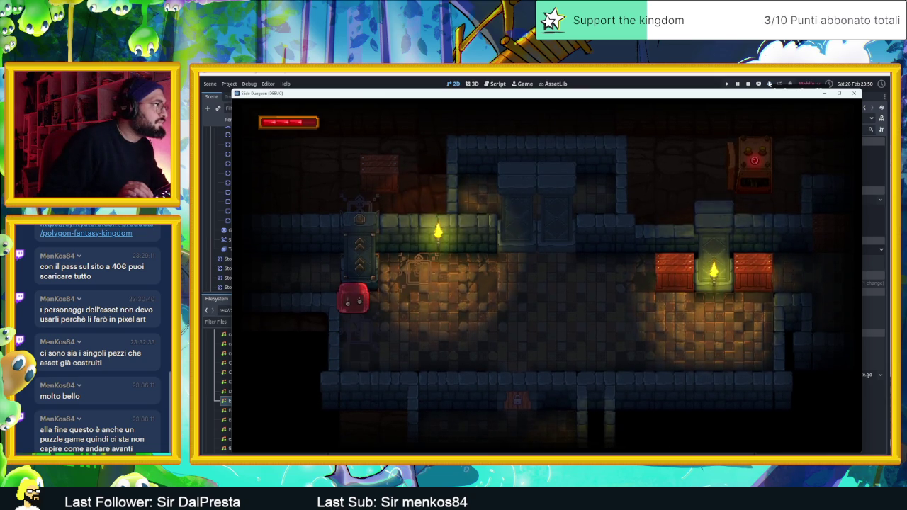
key(Down)
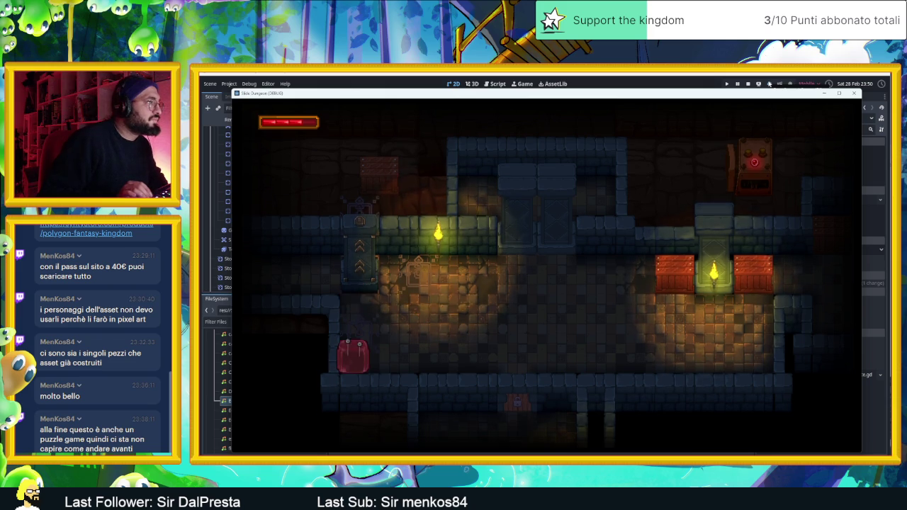
key(Right)
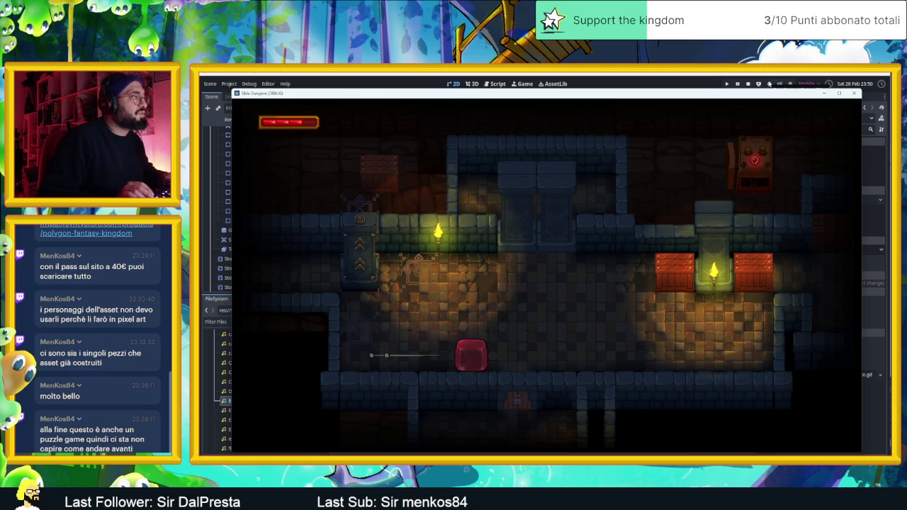
key(Up)
key(Left)
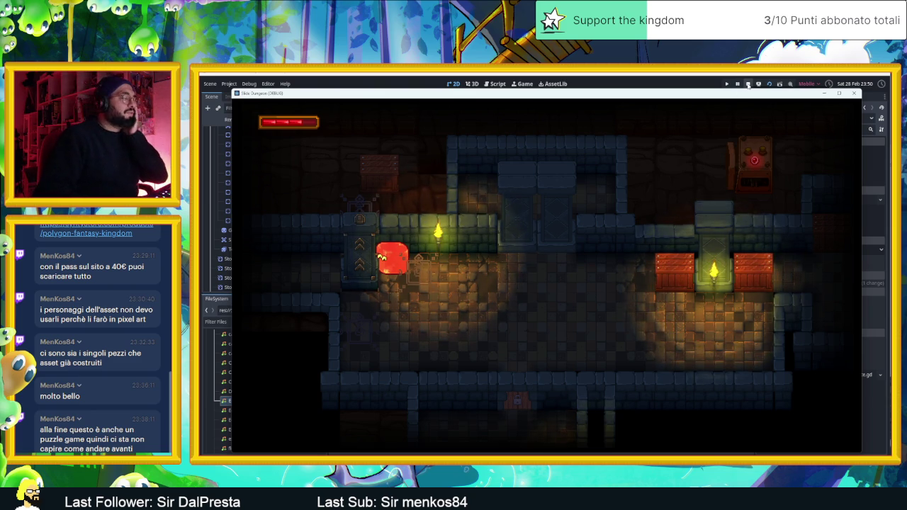
click(748, 84)
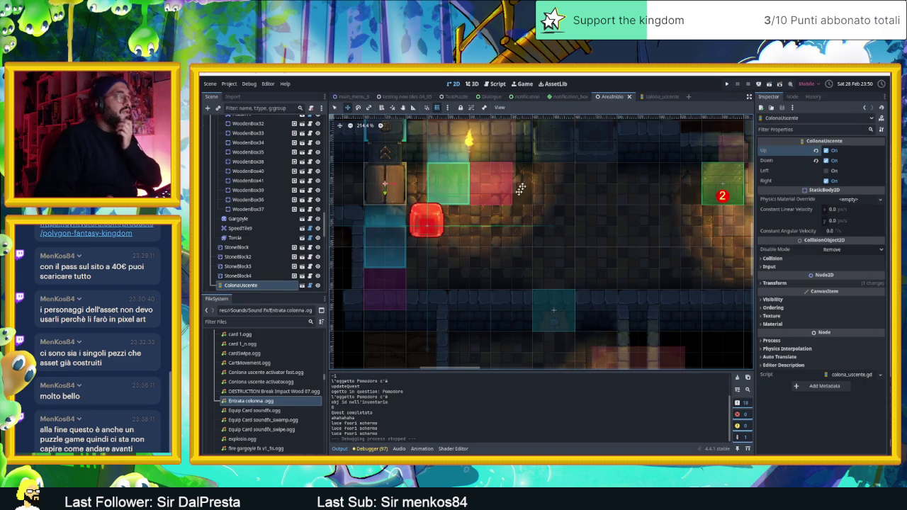
- Open the colona_uscente scene and inspect the Up side's Sprite2D
click(660, 96)
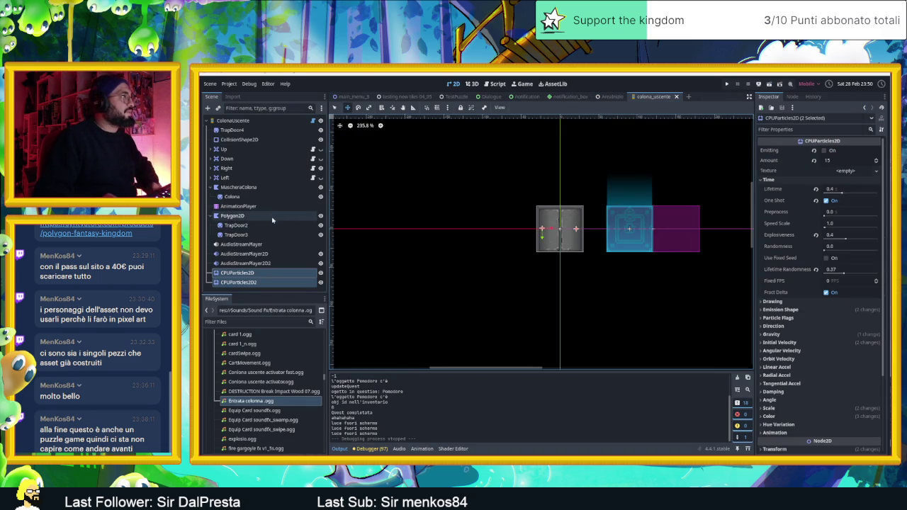
click(212, 149)
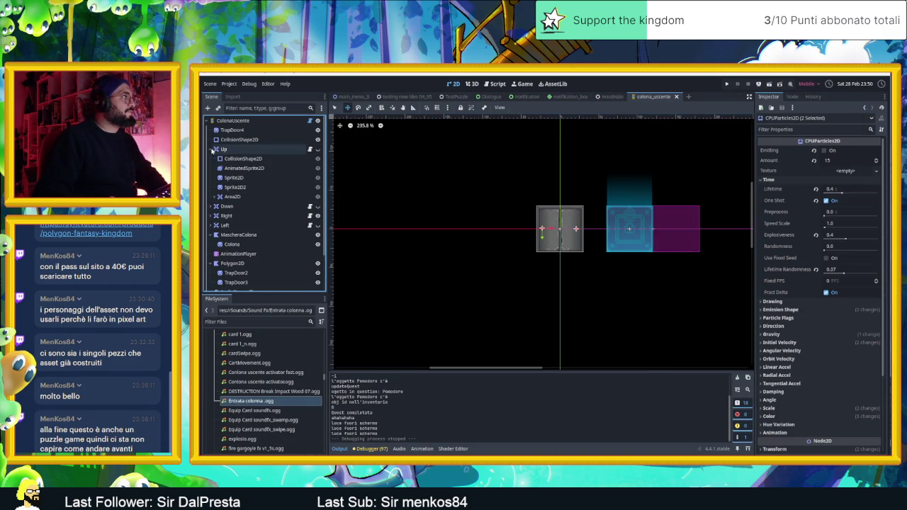
click(241, 180)
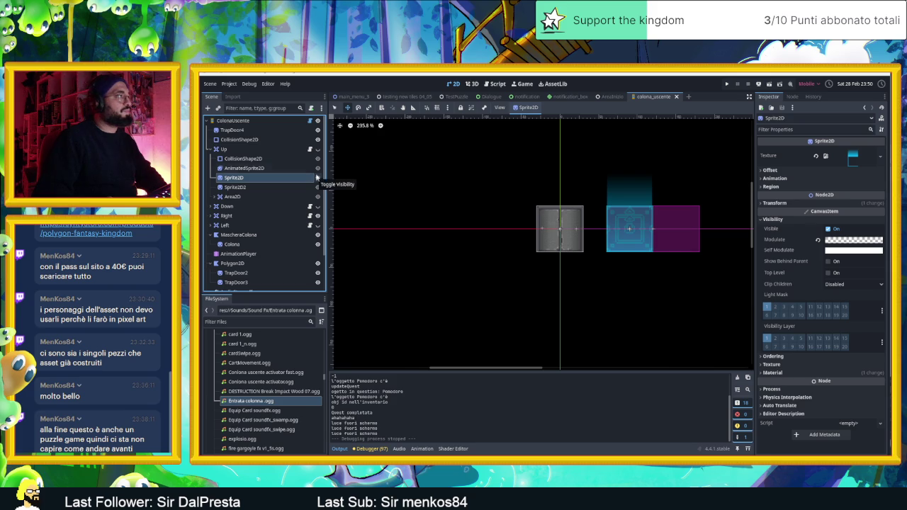
- Enable the Left, Down and Up sides on the ColonaUscente root
click(234, 121)
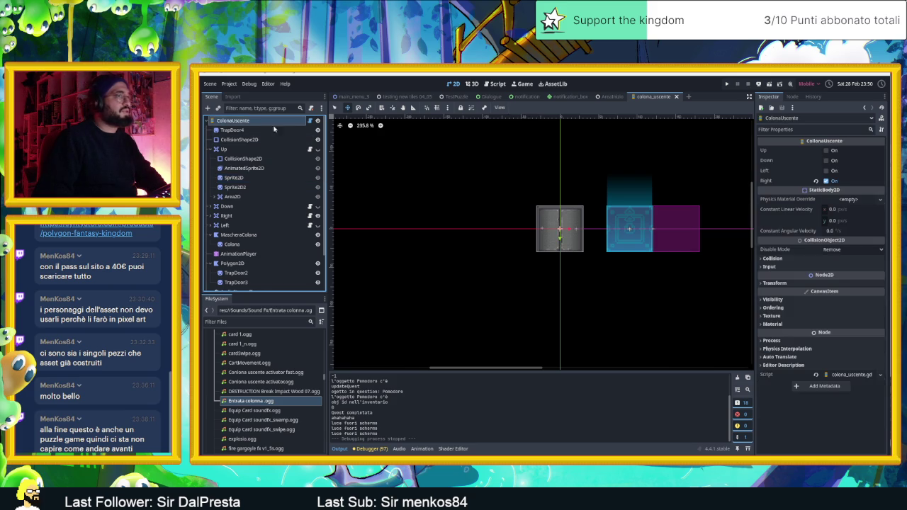
click(835, 171)
click(835, 160)
click(834, 150)
- Inspect the TrapDoor4 sprite, then the Up AnimatedSprite2D's animation frames
scroll(625, 193, up, 2)
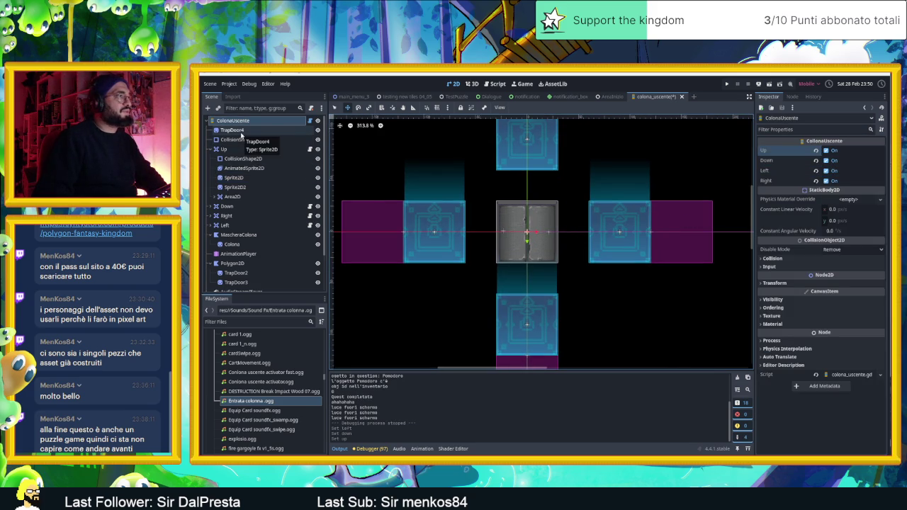
click(241, 133)
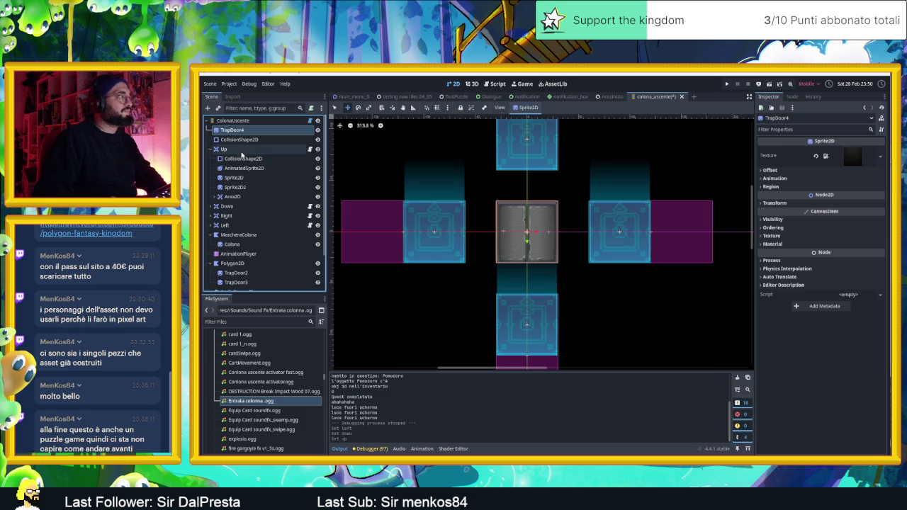
click(236, 169)
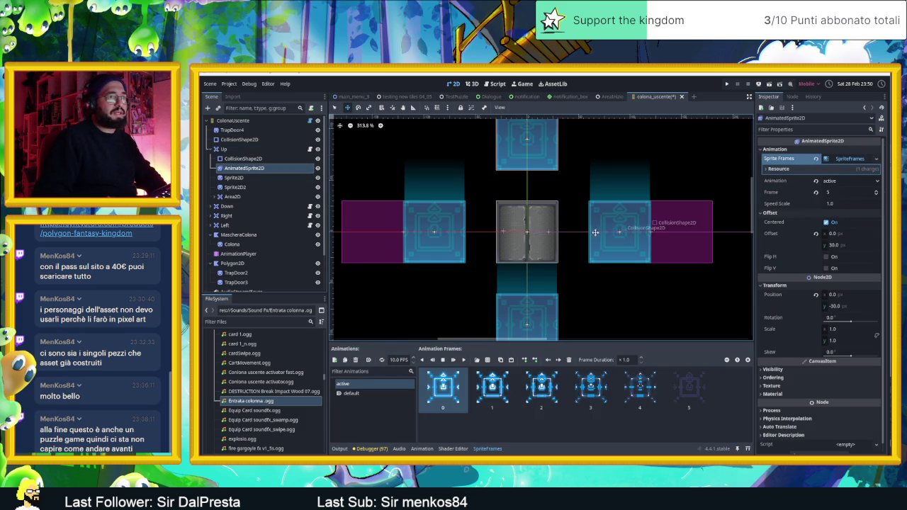
- Re-inspect the Up side's Sprite2D and AnimatedSprite2D animation frames
scroll(634, 232, up, 3)
scroll(633, 232, up, 2)
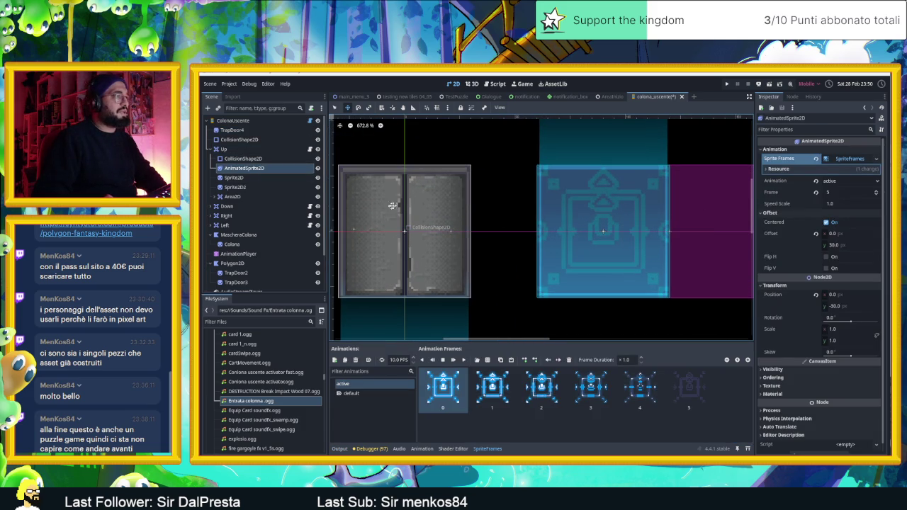
click(260, 179)
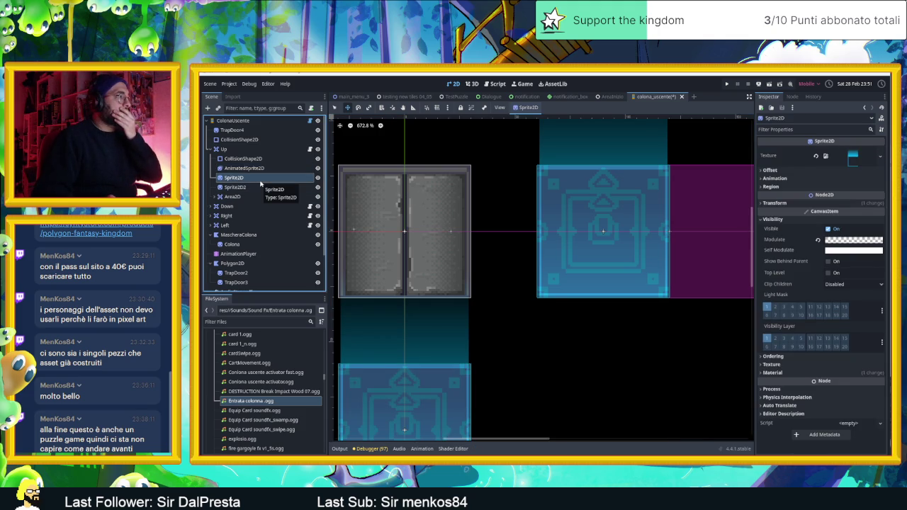
click(245, 168)
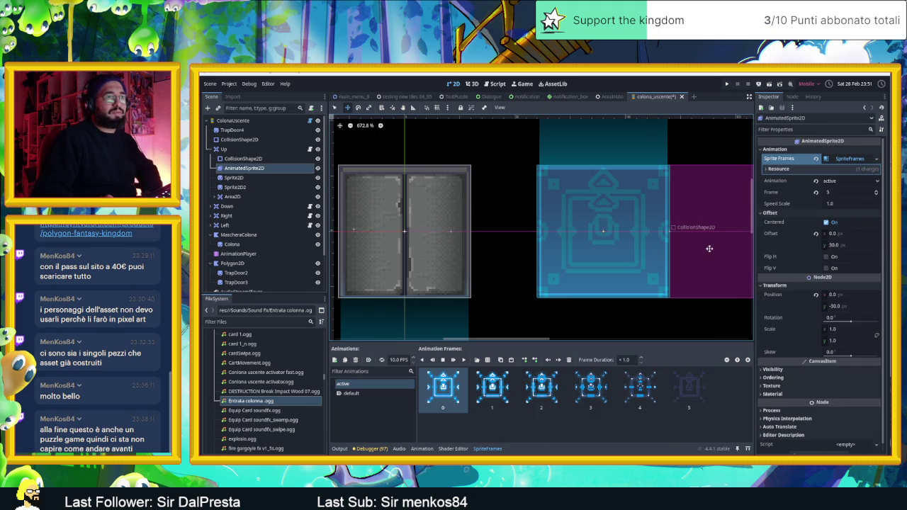
click(393, 108)
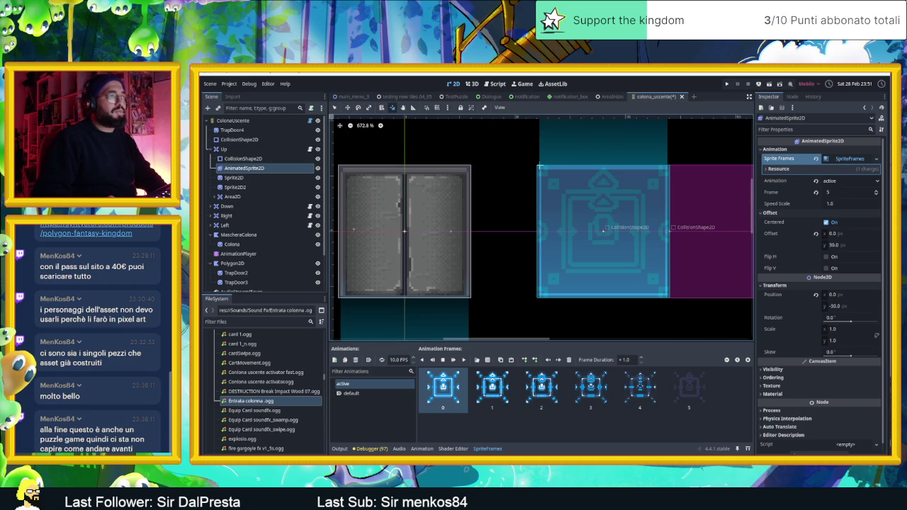
- Set the Up AnimatedSprite2D's position y to -30, offset y to 0, and turn off Centered
click(838, 305)
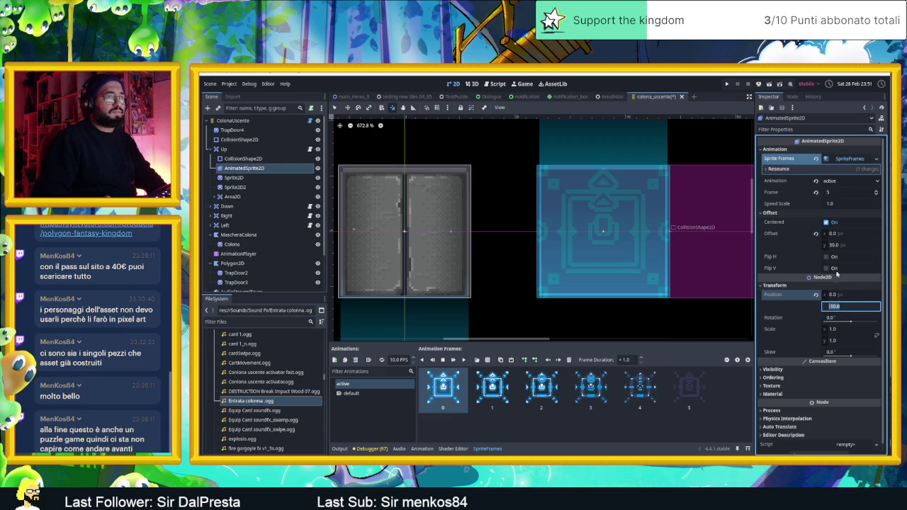
click(831, 245)
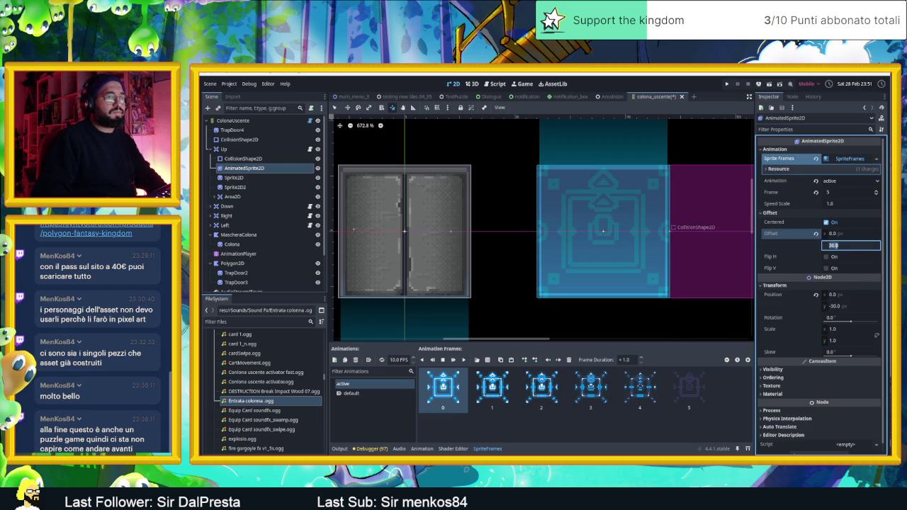
text(0)
key(Return)
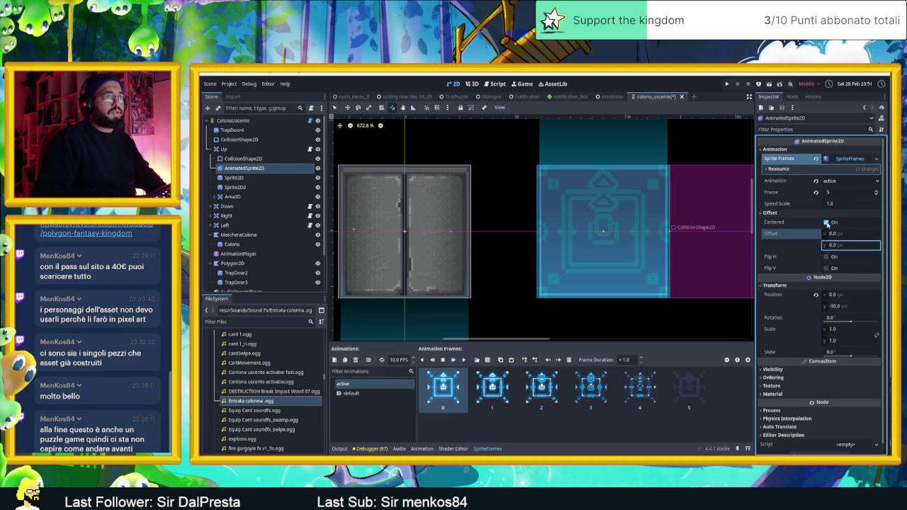
click(827, 223)
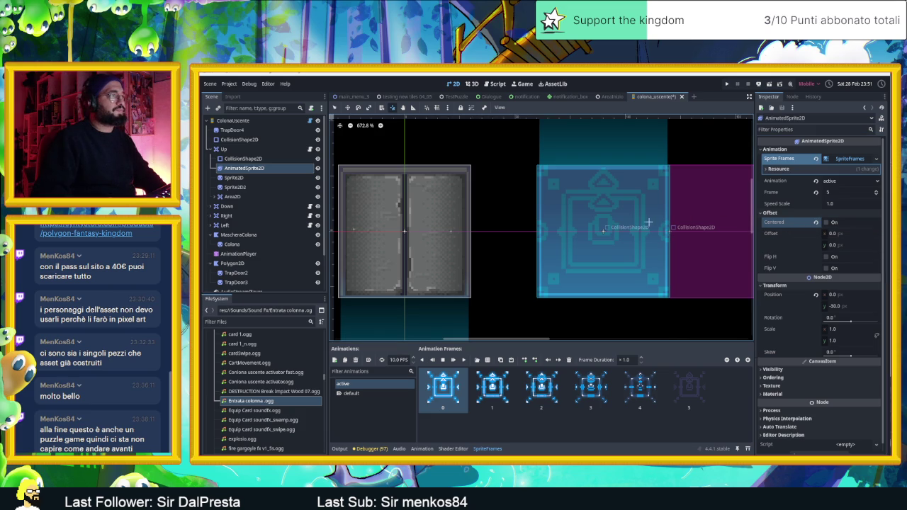
scroll(643, 222, down, 1)
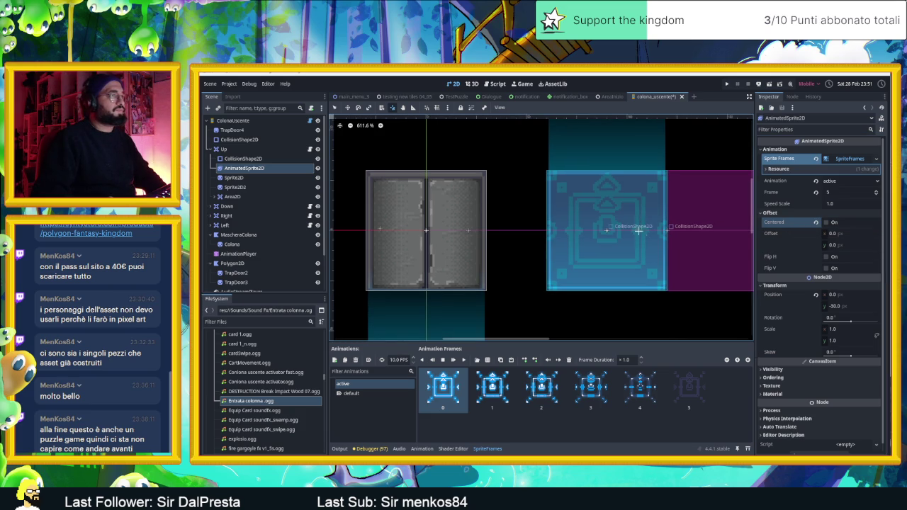
- Set the Up AnimatedSprite2D's position x to -30, placing it at (-30, -30)
click(762, 247)
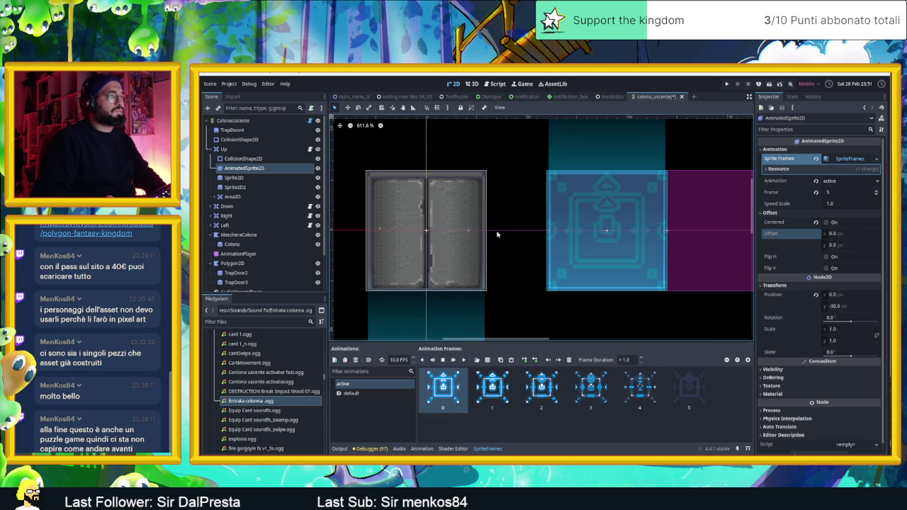
click(291, 173)
click(305, 178)
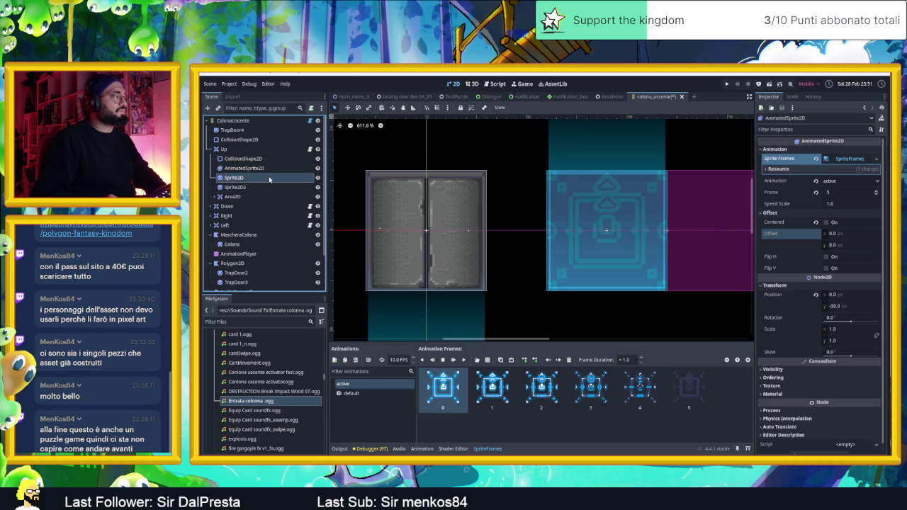
key(Up)
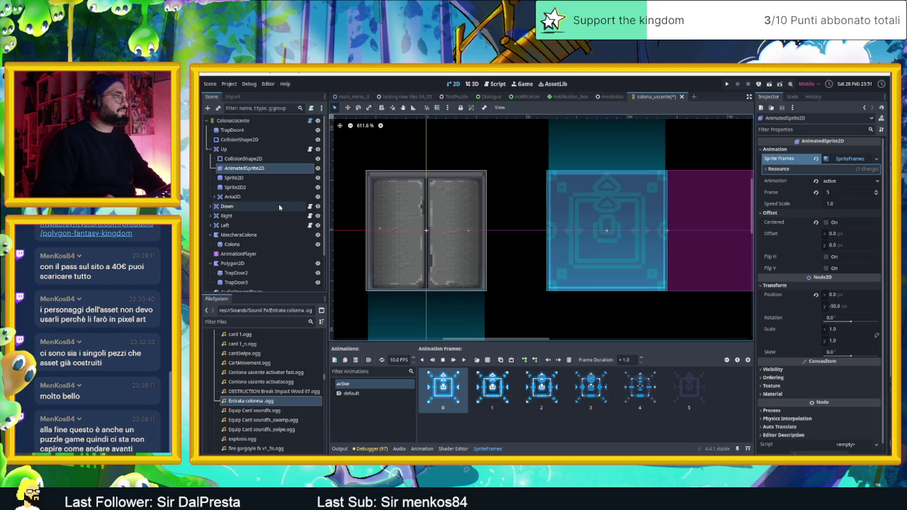
scroll(530, 205, down, 4)
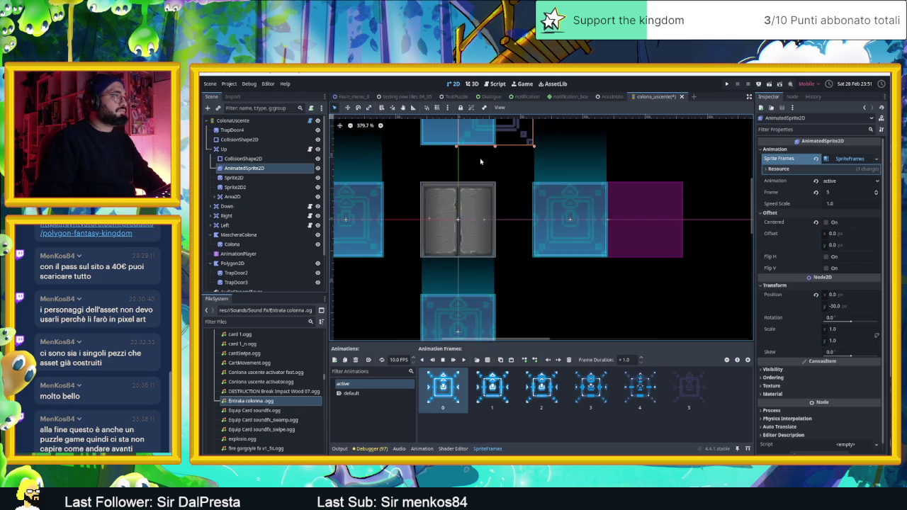
drag(480, 158, 533, 257)
scroll(532, 258, down, 1)
scroll(551, 186, up, 5)
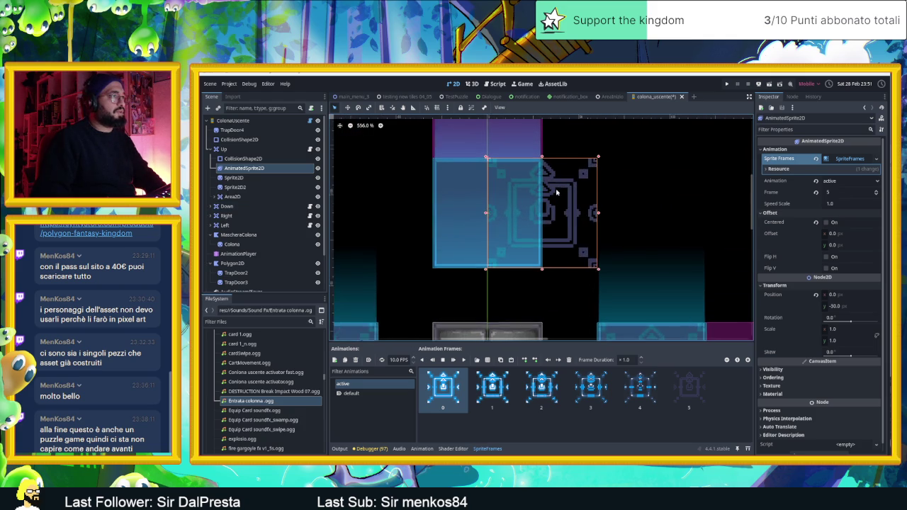
click(836, 295)
text(-30)
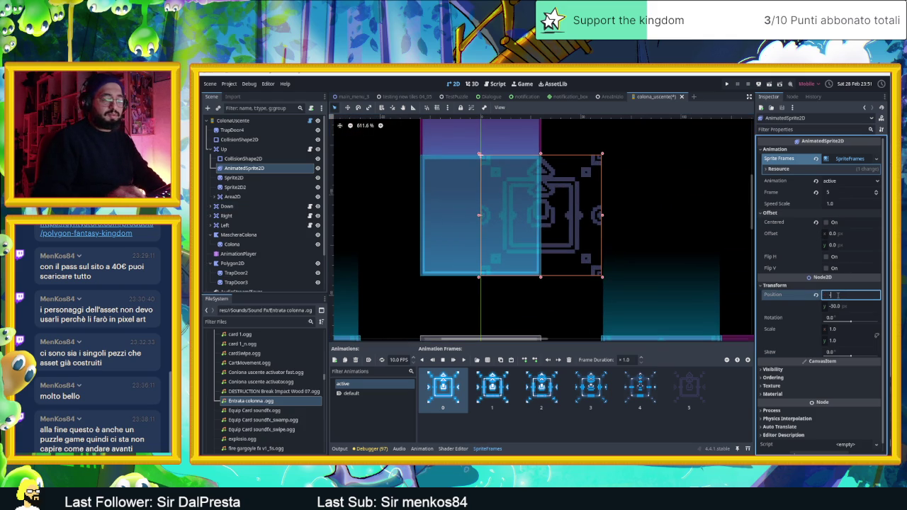
key(Return)
scroll(537, 208, down, 5)
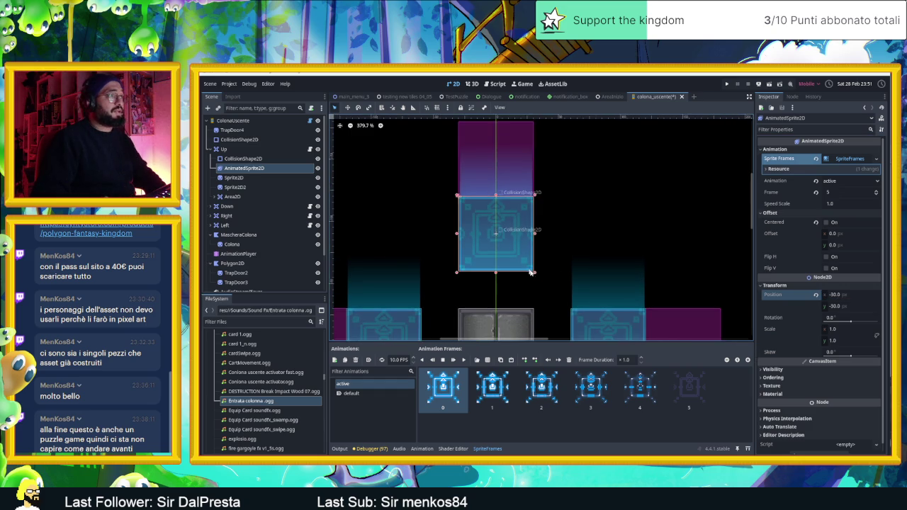
- Select the Down side's AnimatedSprite2D and turn off its Centered offset
scroll(535, 212, down, 3)
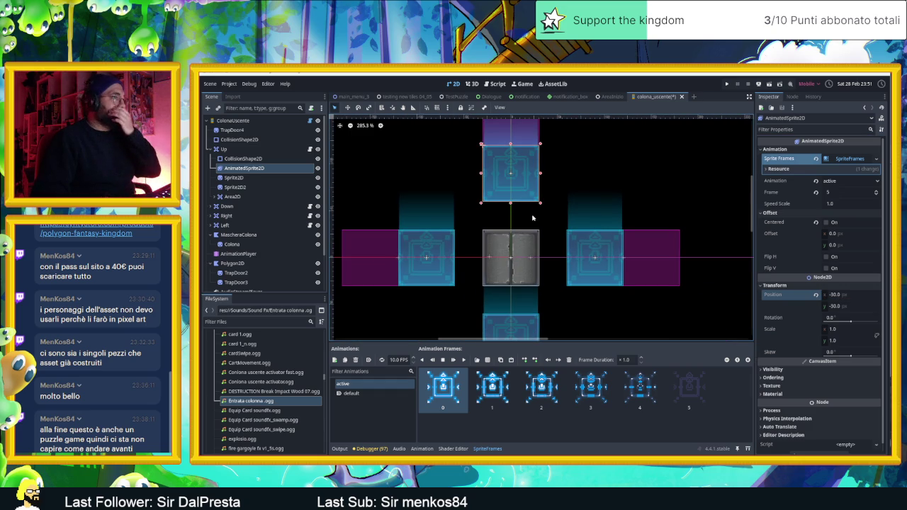
click(213, 207)
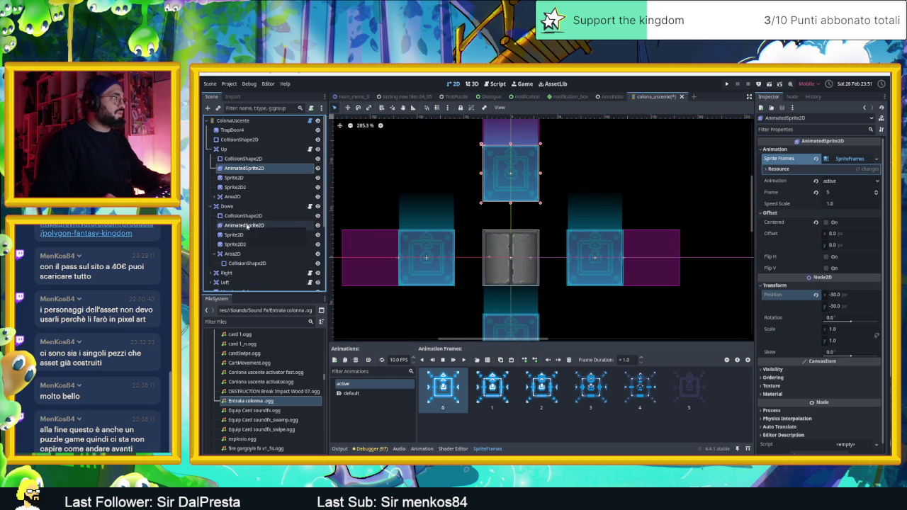
click(245, 225)
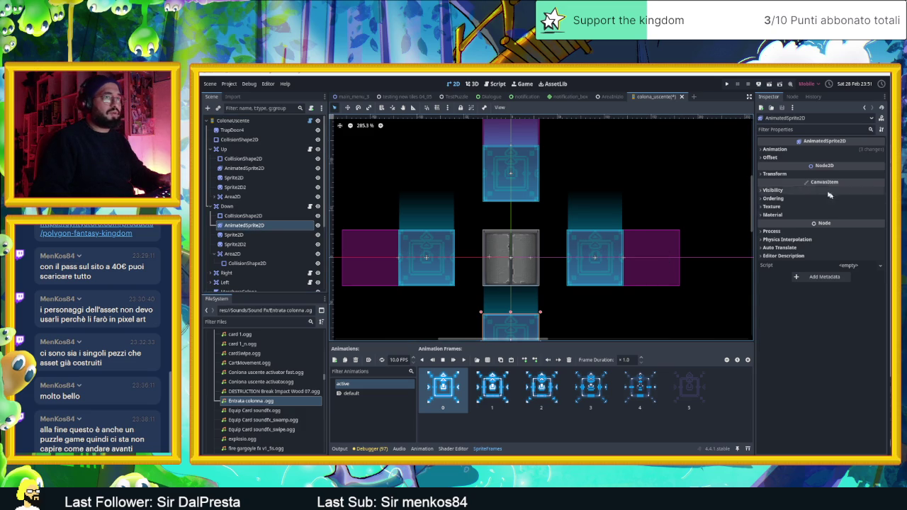
click(772, 175)
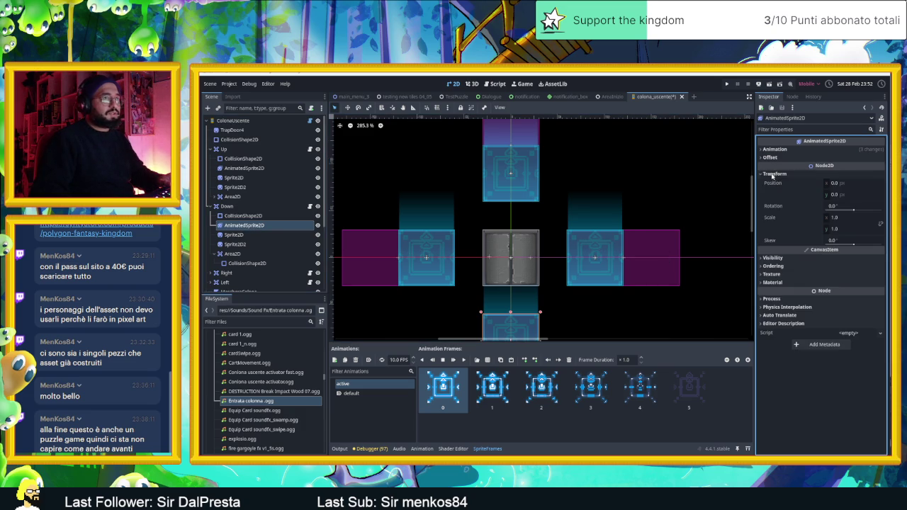
click(773, 175)
click(770, 157)
click(828, 167)
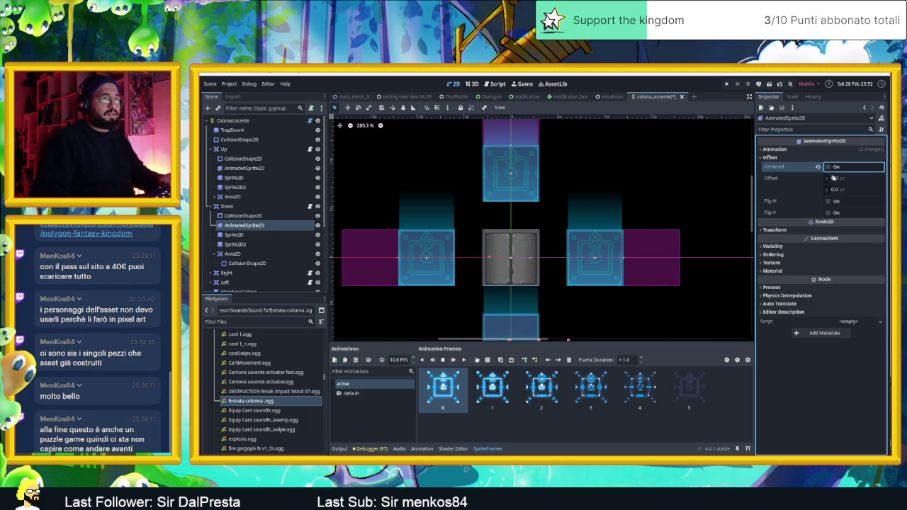
click(834, 178)
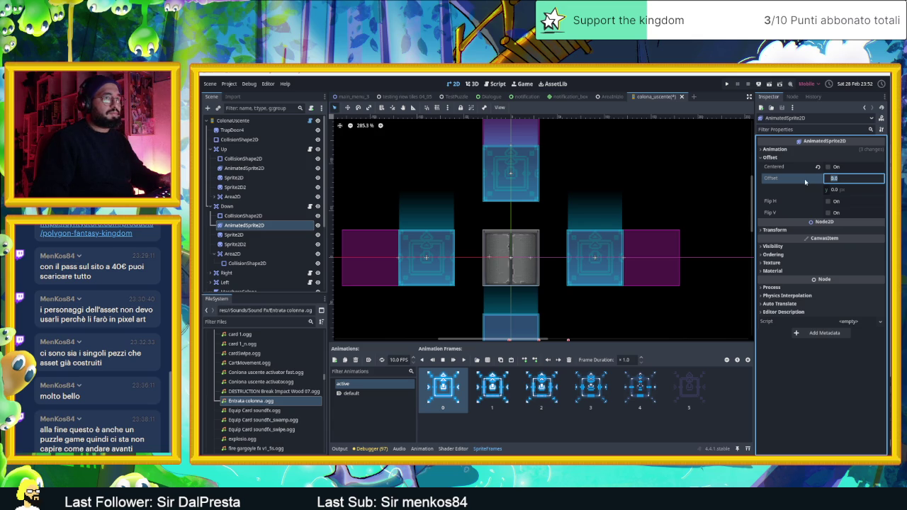
key(Return)
- Set the Down AnimatedSprite2D's position to (-30, -30)
click(774, 229)
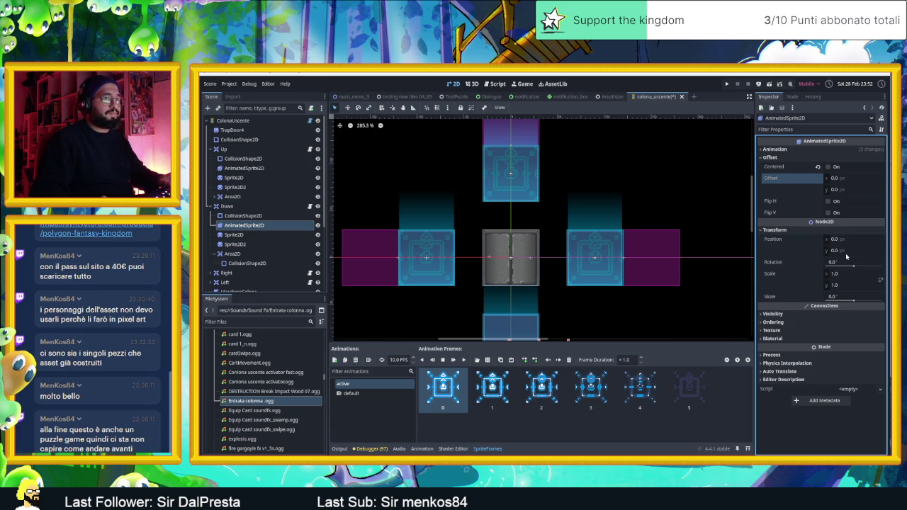
drag(674, 258, 667, 177)
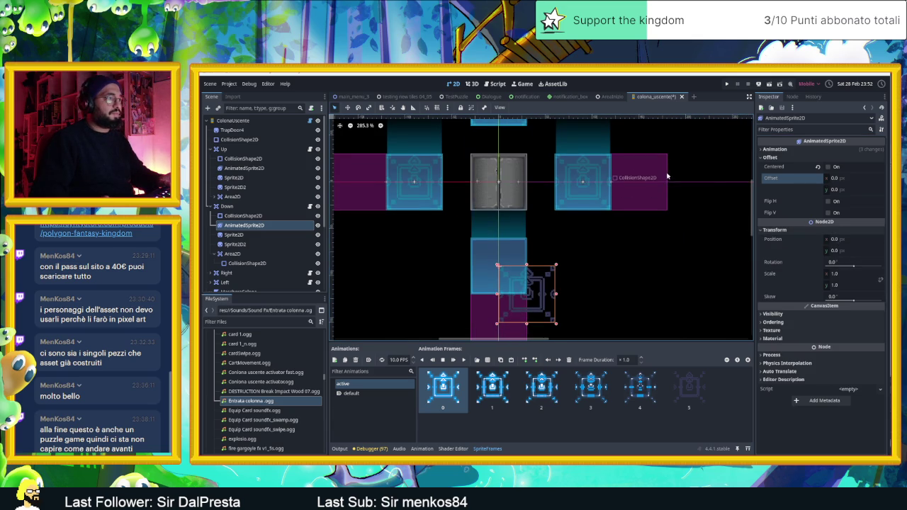
click(844, 238)
text(-30)
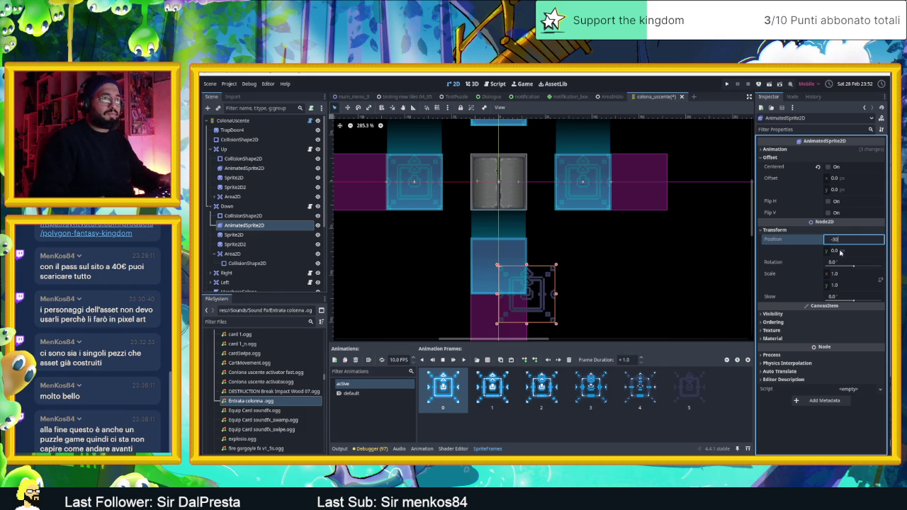
click(841, 251)
text(-2)
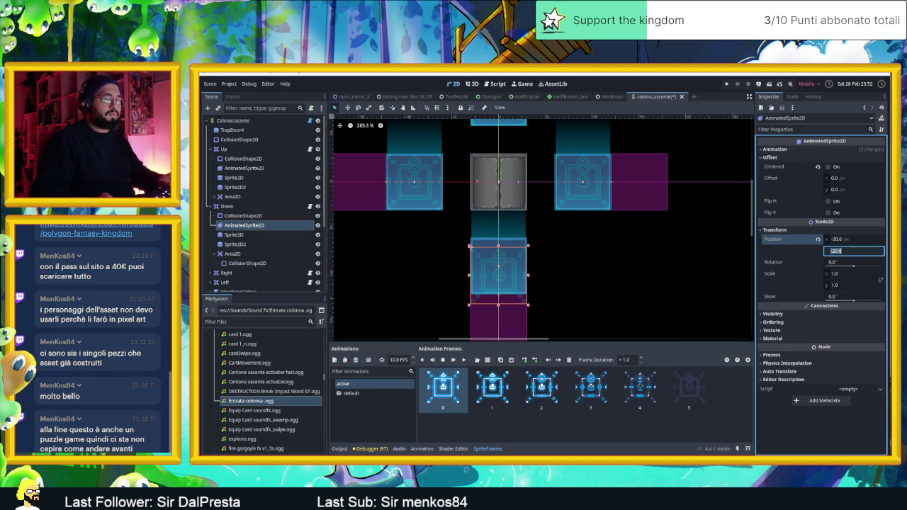
text(-30)
key(Return)
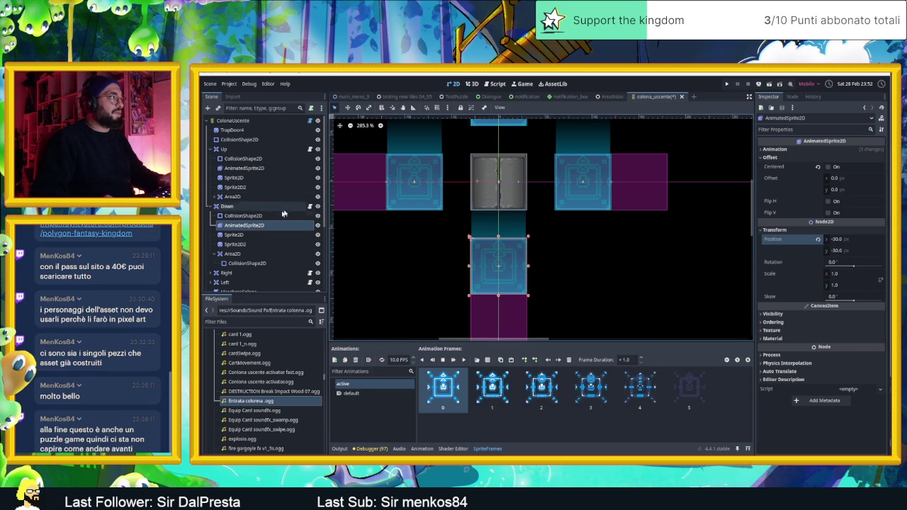
- Select the Right side's AnimatedSprite2D and turn off its Centered offset
click(215, 273)
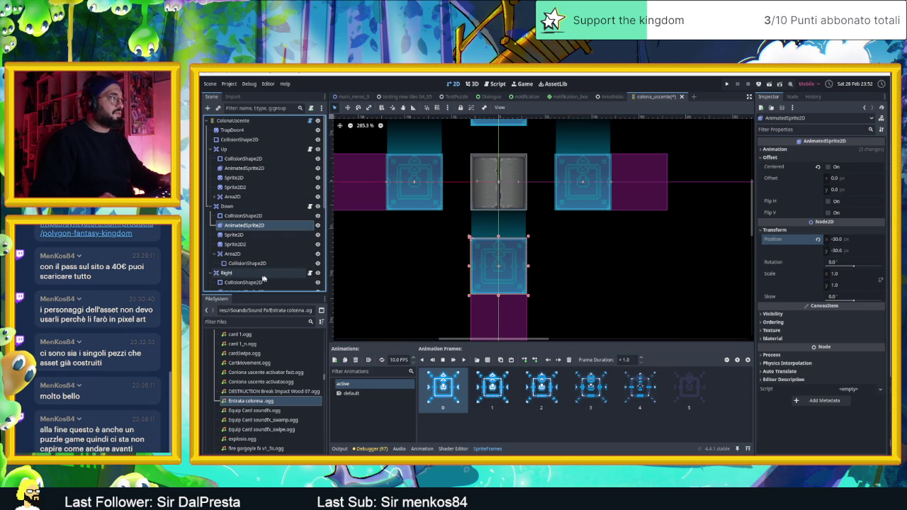
scroll(248, 248, down, 2)
click(245, 226)
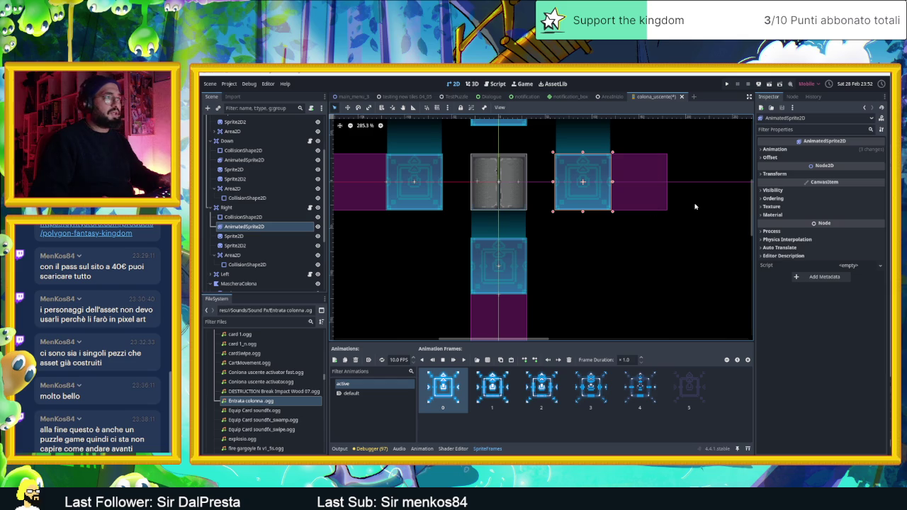
click(775, 173)
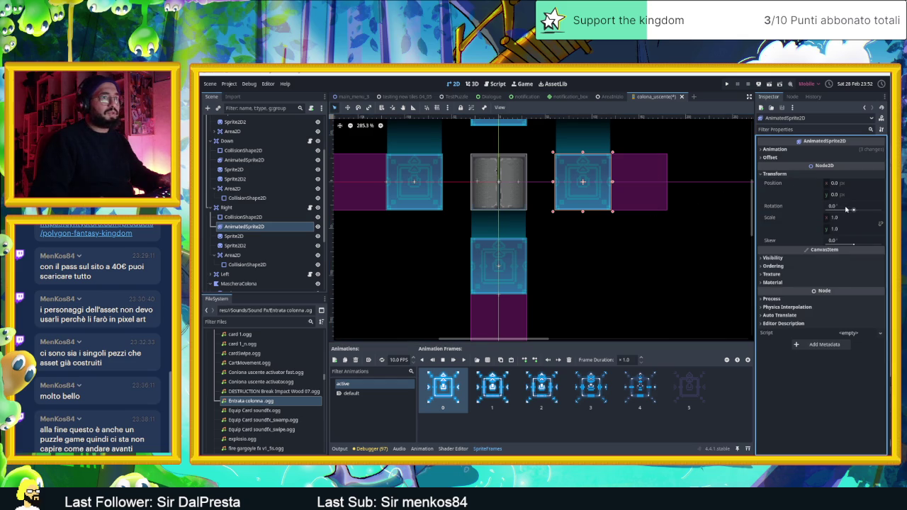
click(844, 158)
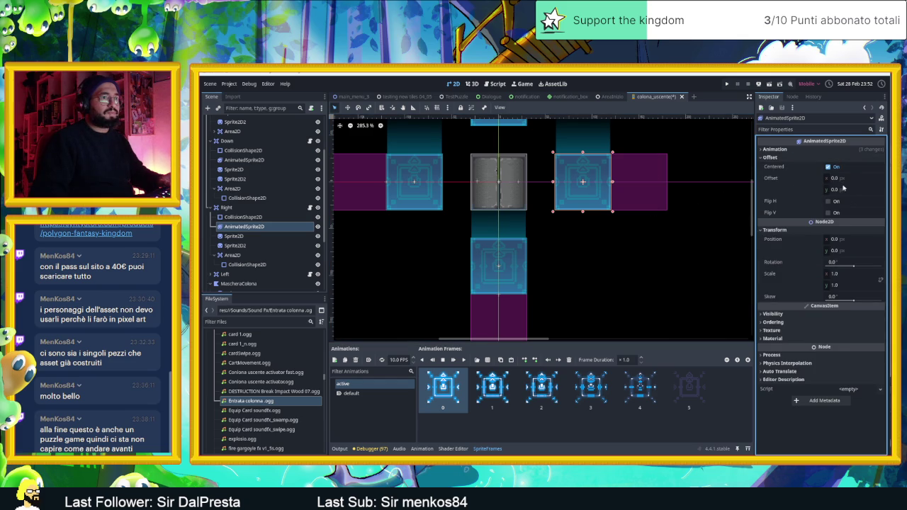
click(829, 167)
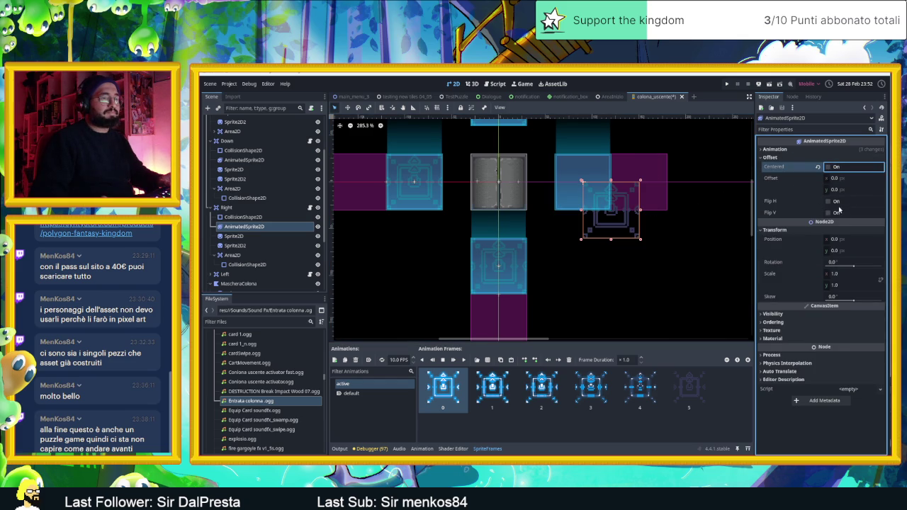
- Set the Right AnimatedSprite2D's position x and y to -30
click(843, 238)
text(-30)
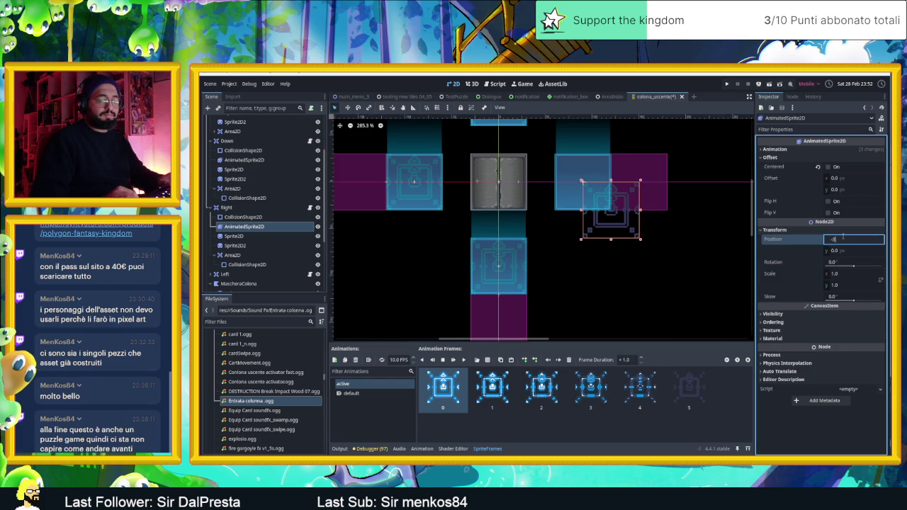
key(Return)
click(840, 250)
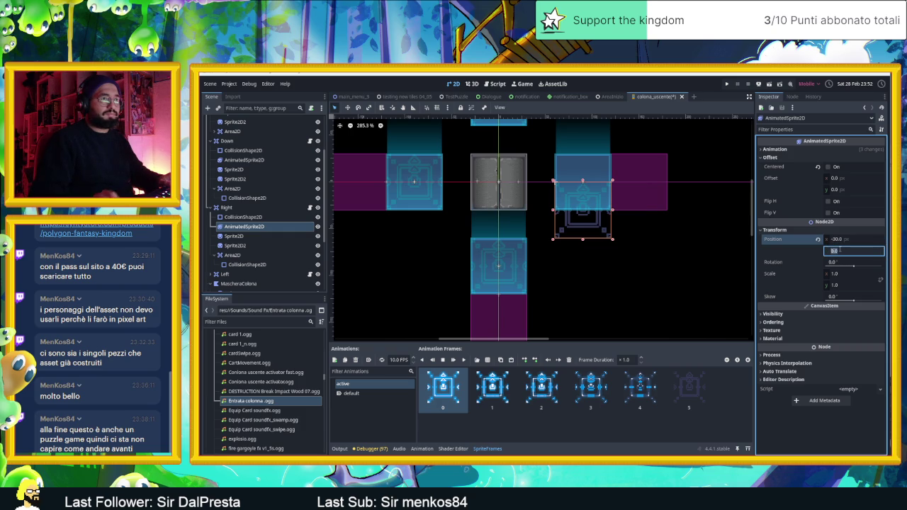
text(-30)
key(Return)
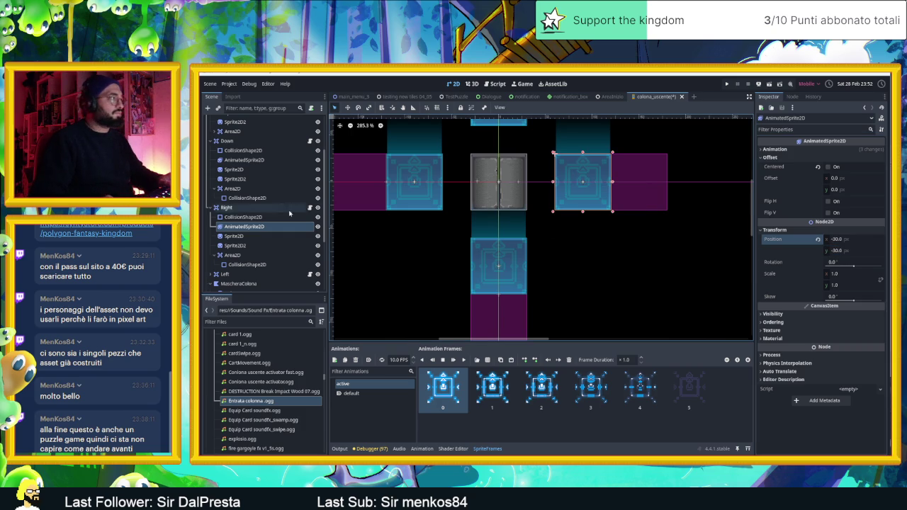
- Select the Left side's AnimatedSprite2D and turn off its Centered offset
scroll(244, 249, down, 2)
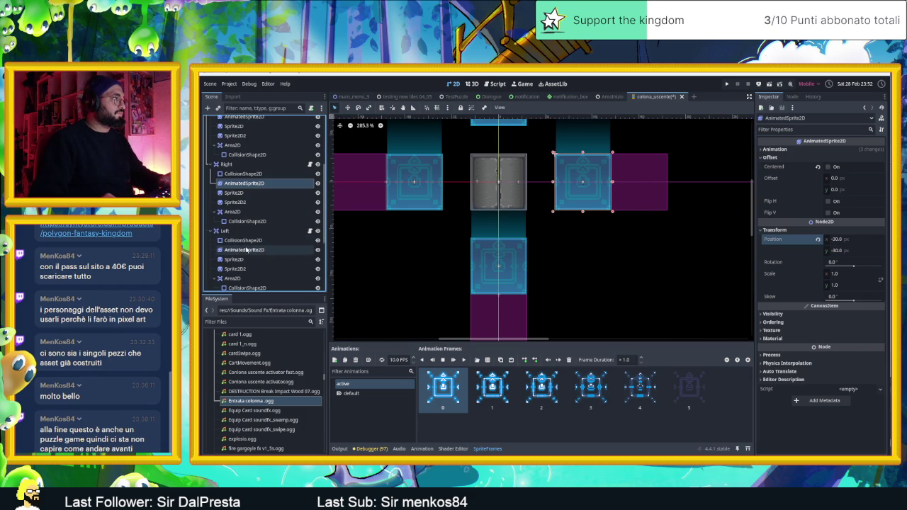
click(244, 250)
click(779, 174)
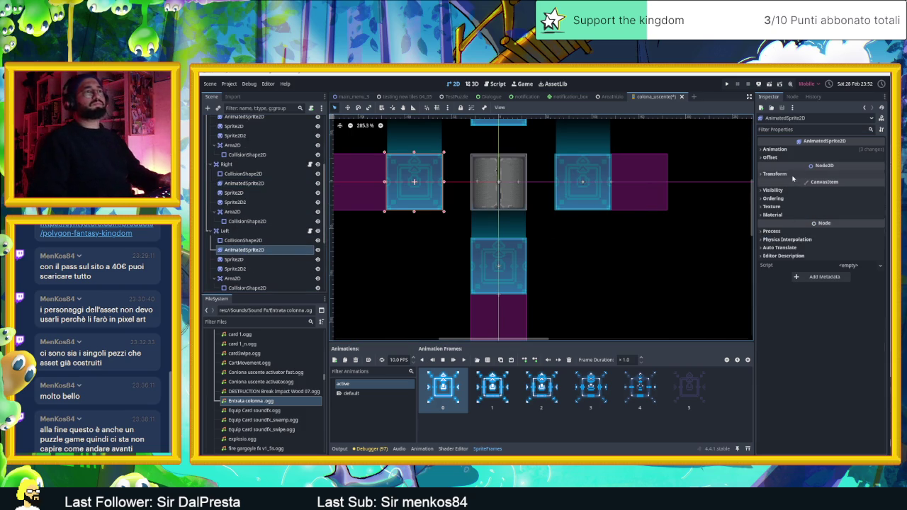
click(771, 157)
click(837, 167)
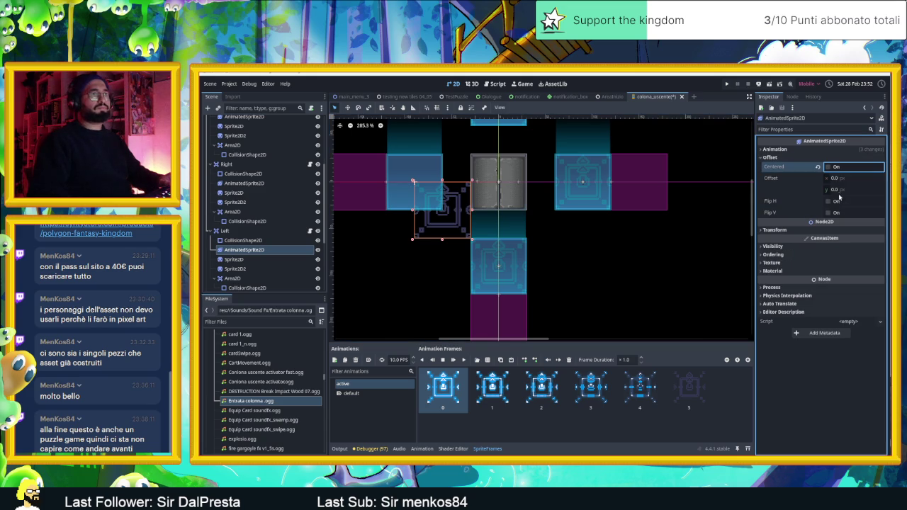
- Set the Left AnimatedSprite2D's position to (-30, -30)
click(775, 229)
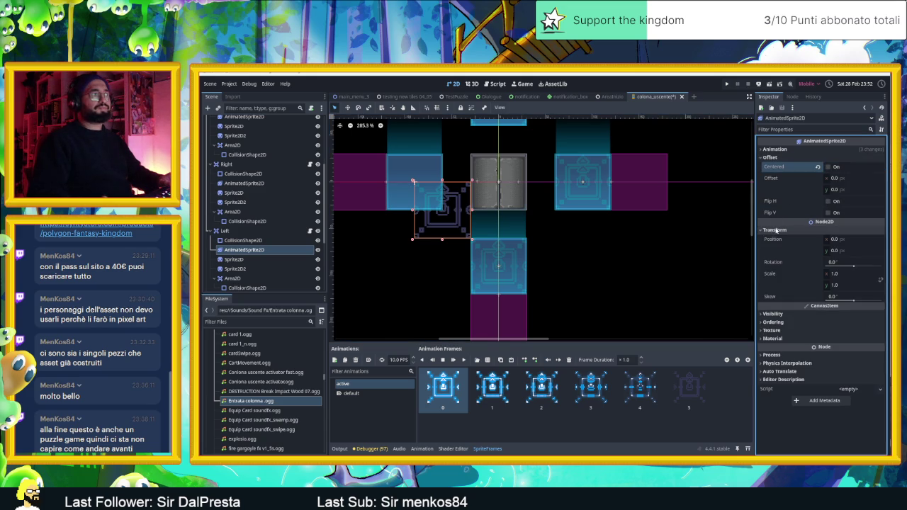
click(844, 239)
text(-30)
key(Return)
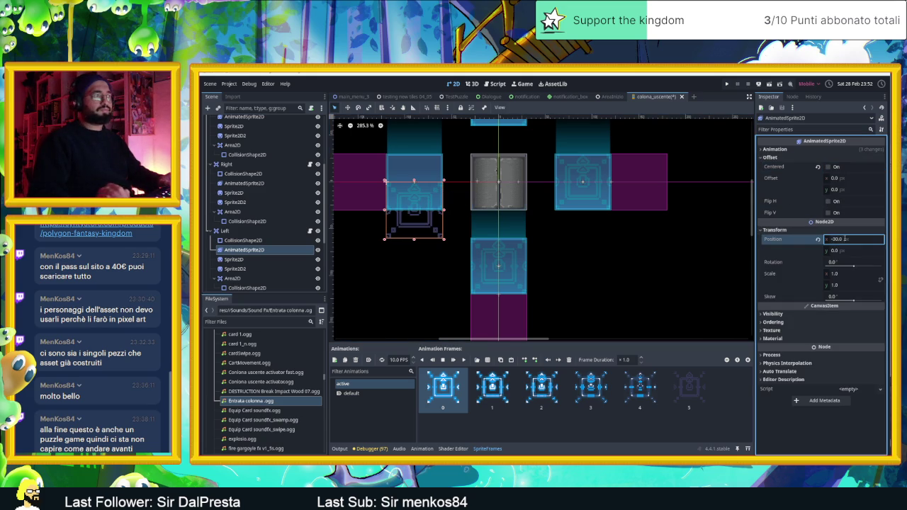
click(843, 251)
text(-30)
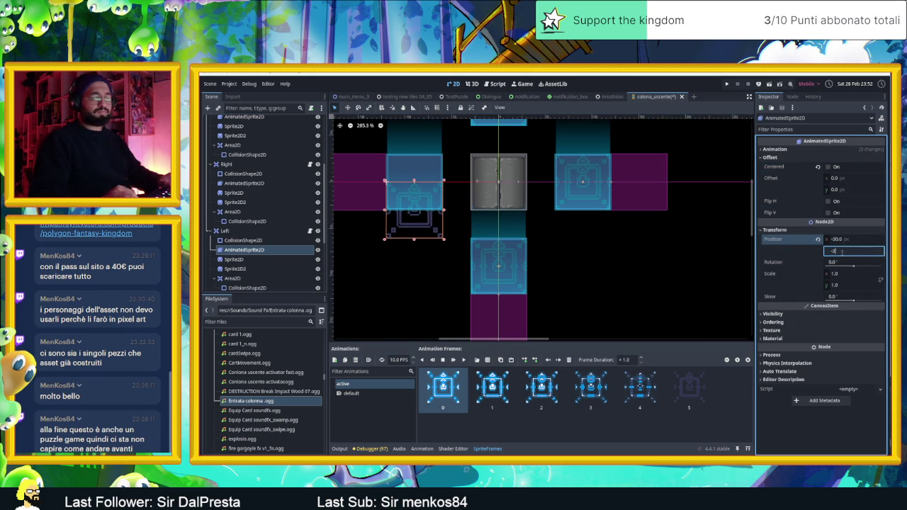
key(Return)
- Save the exit column scene and run the AreaInizio level
key(ctrl+s)
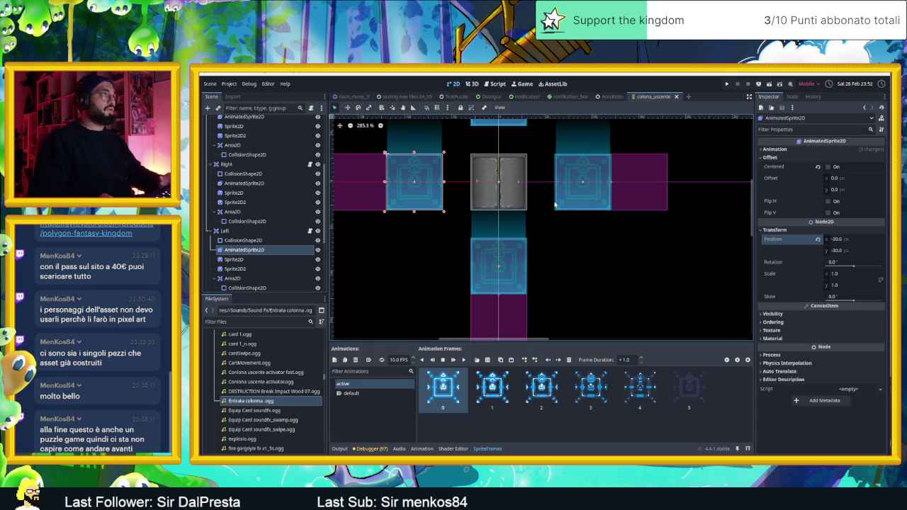
click(612, 96)
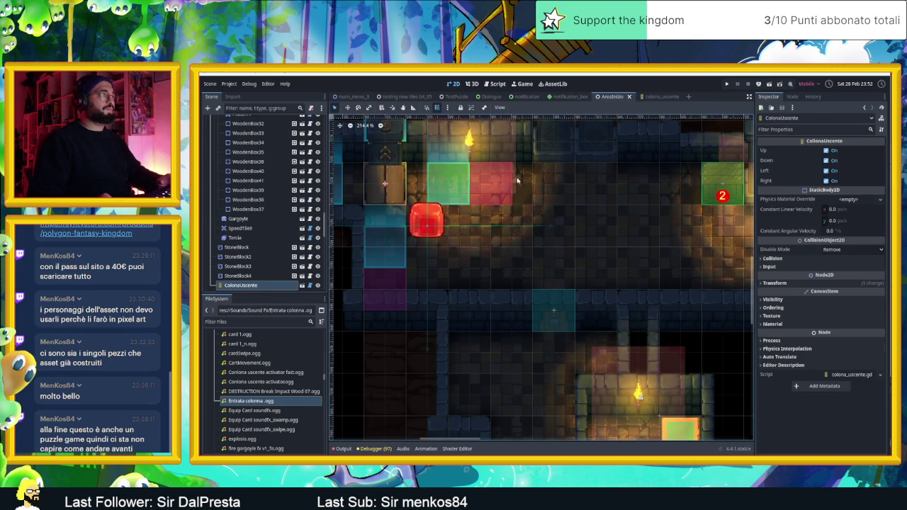
scroll(608, 183, down, 2)
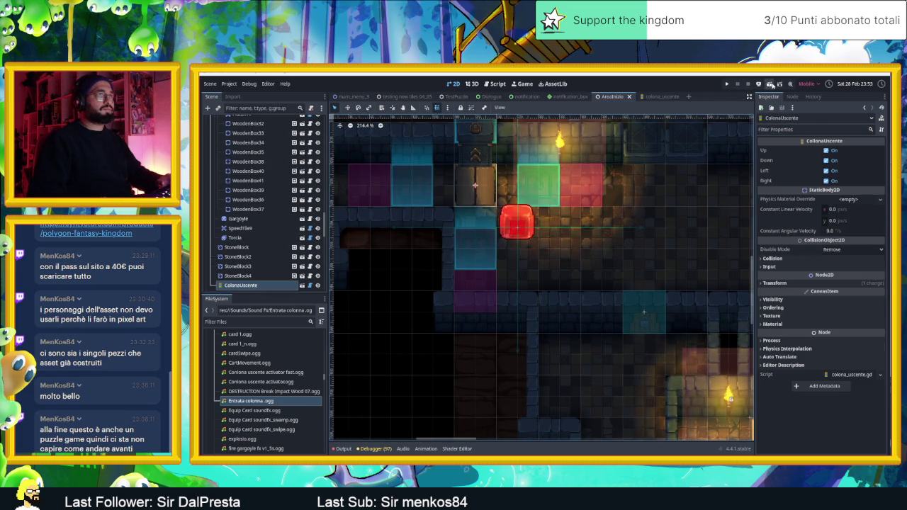
click(771, 84)
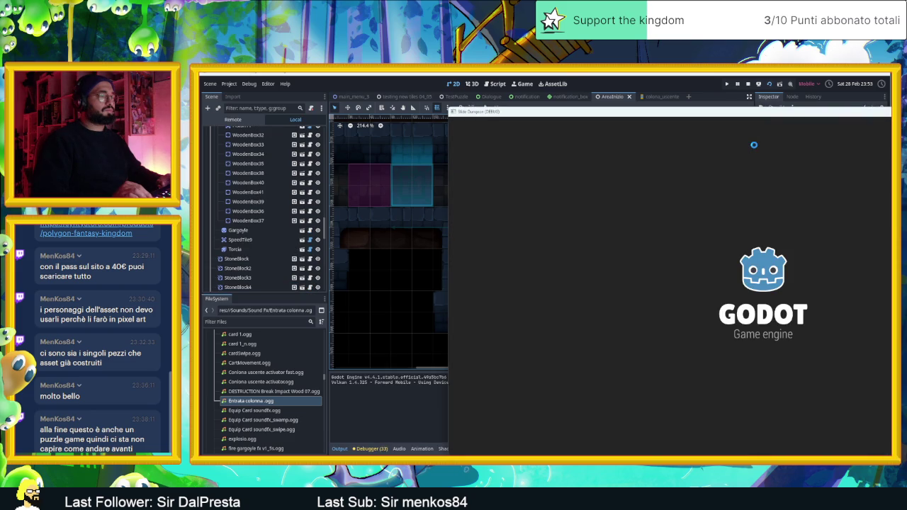
- Slide the red slime around the room, past the crates, to the arrow gate
key(Down)
key(Left)
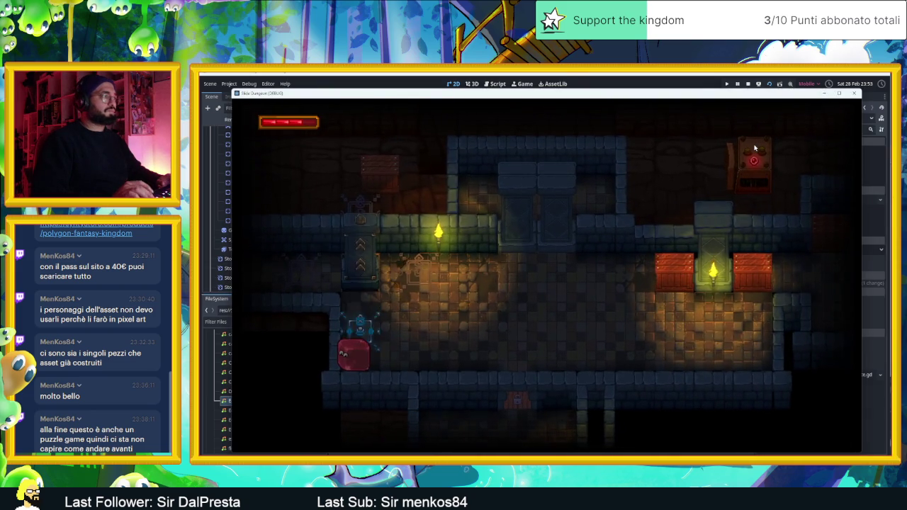
key(Up)
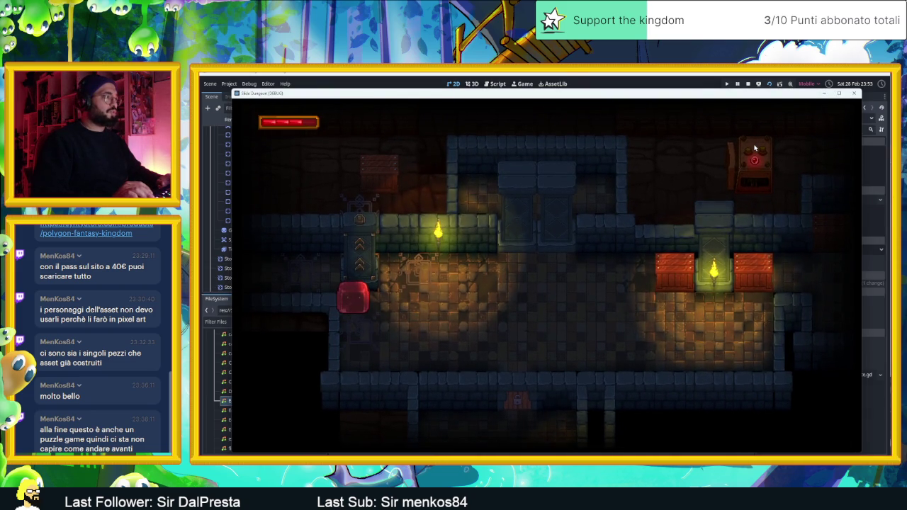
key(Down)
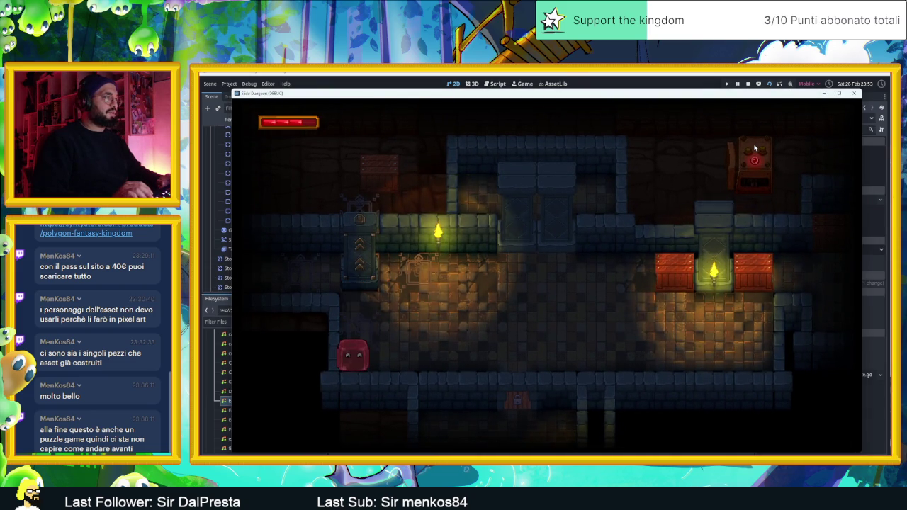
key(Right)
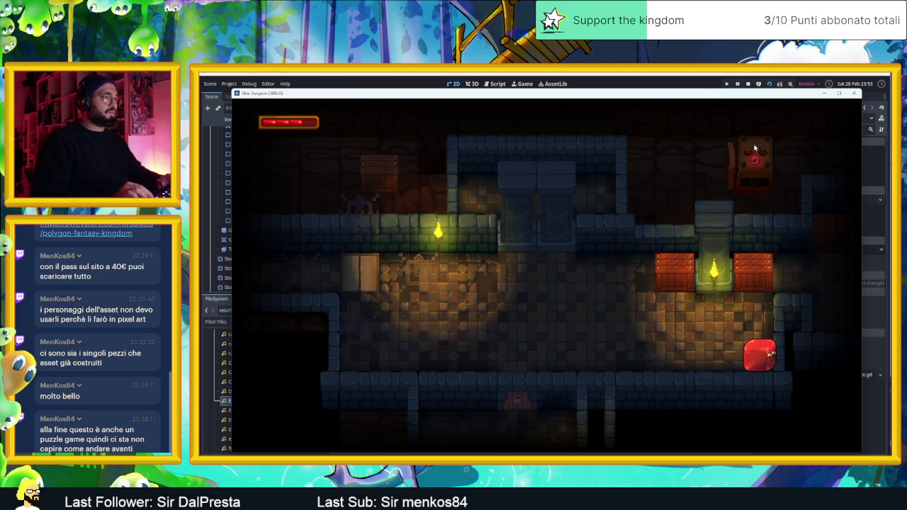
key(Left)
key(Right)
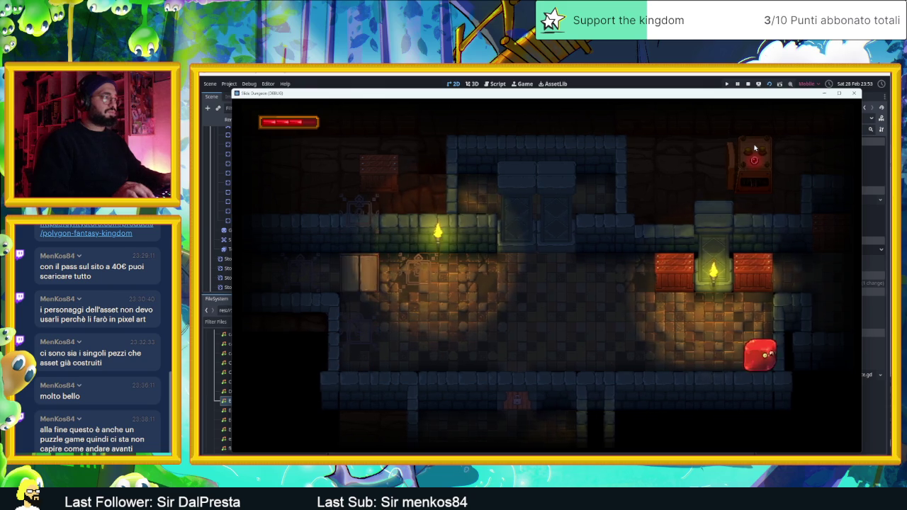
key(Left)
key(Up)
key(Left)
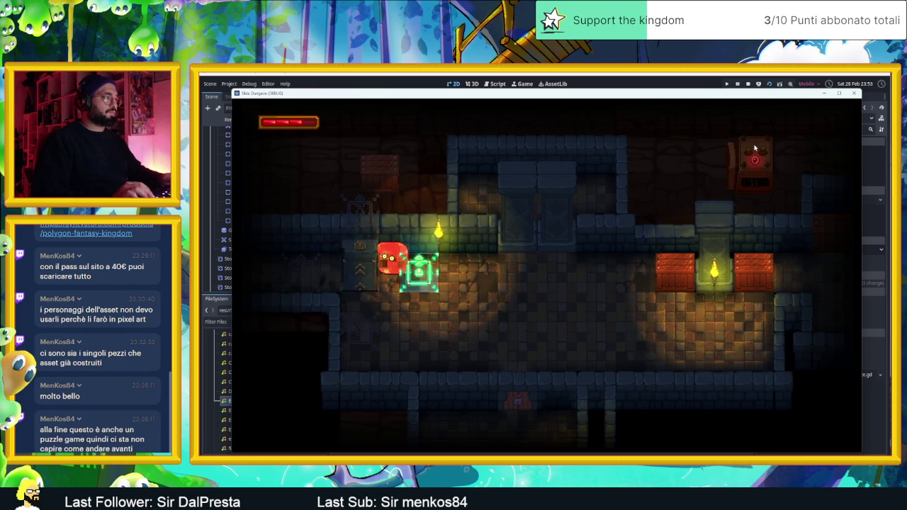
- Keep sliding the slime across the floor until it rests against the arrow gate
key(Down)
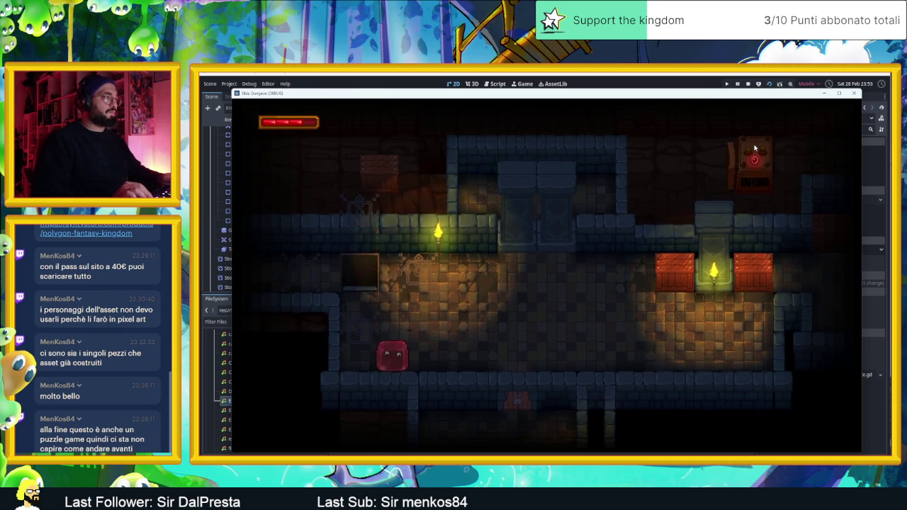
key(Up)
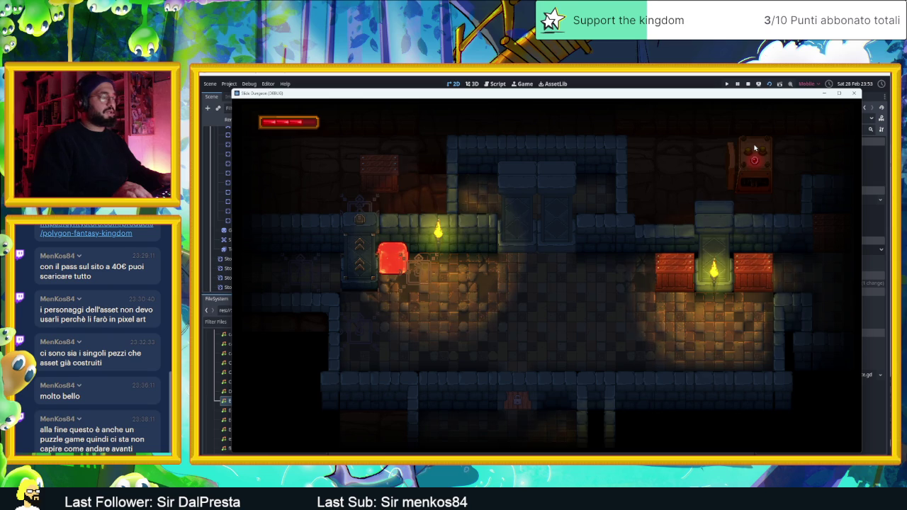
key(Down)
key(Right)
key(Left)
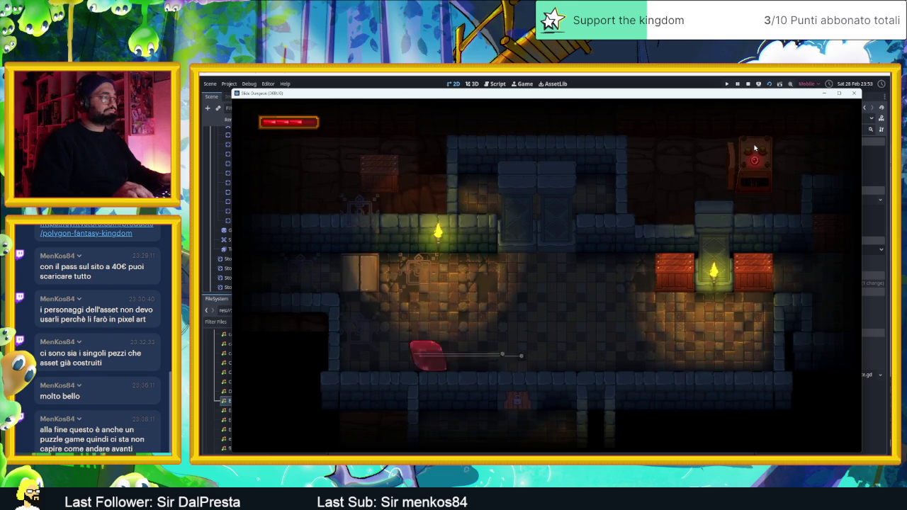
key(Up)
key(Right)
key(Left)
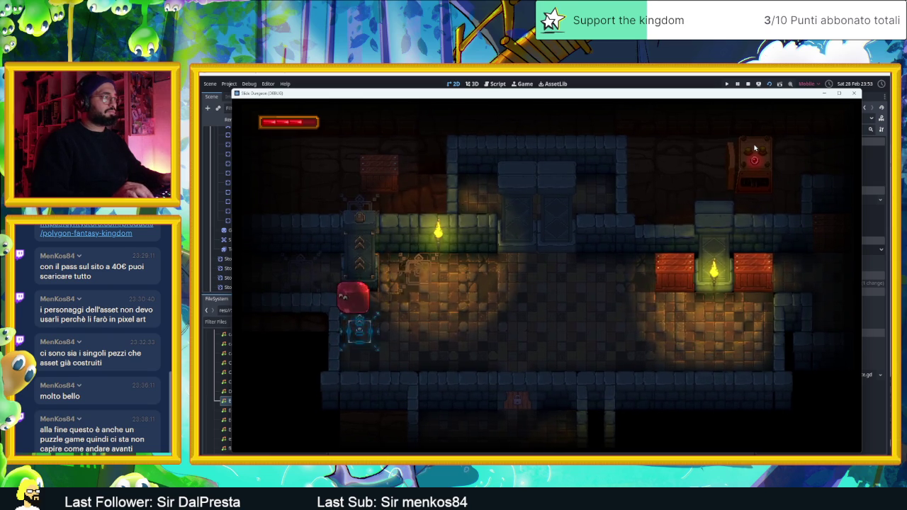
key(Right)
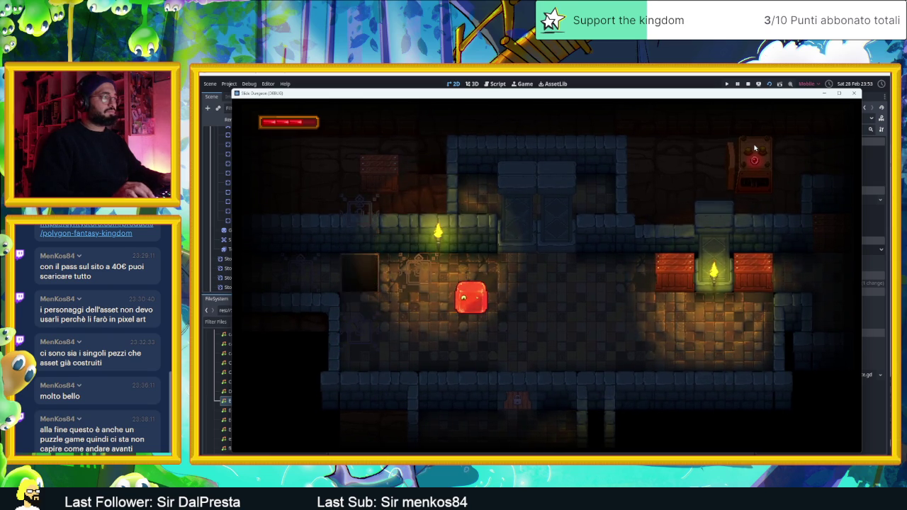
key(Up)
key(Left)
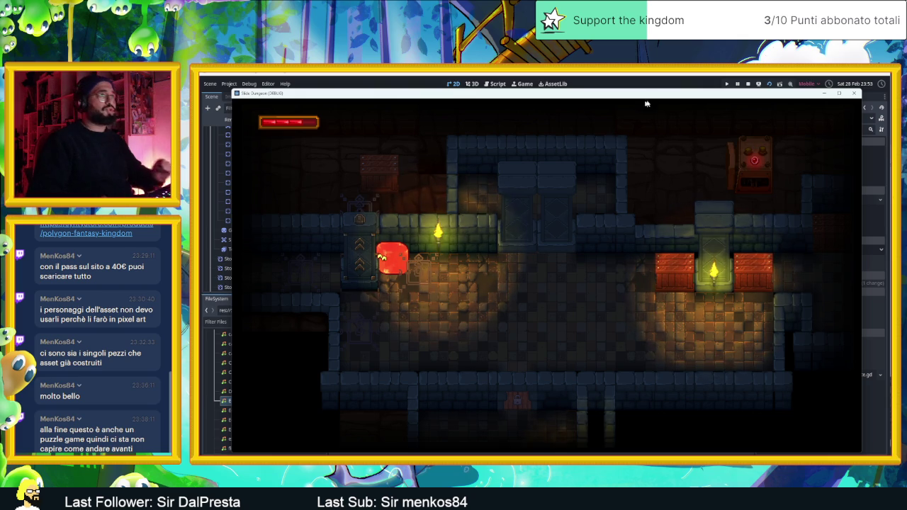
click(744, 84)
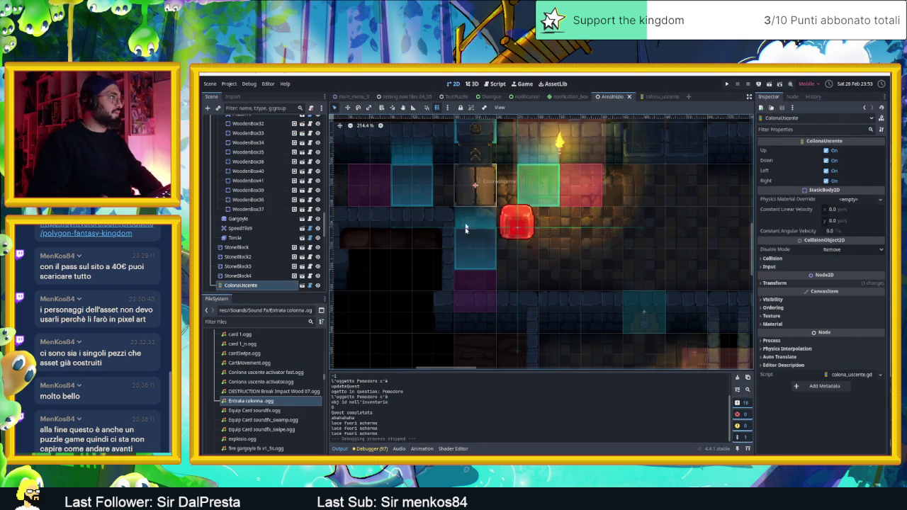
drag(547, 213, 554, 267)
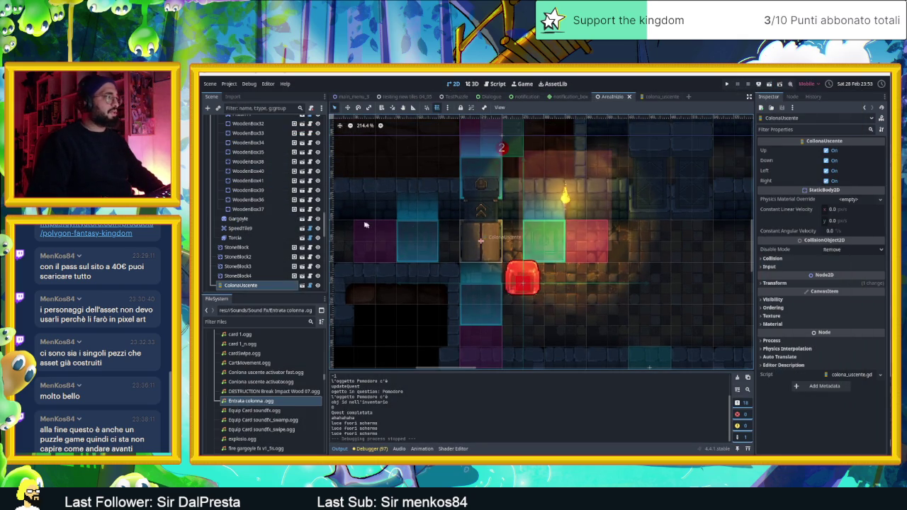
click(659, 96)
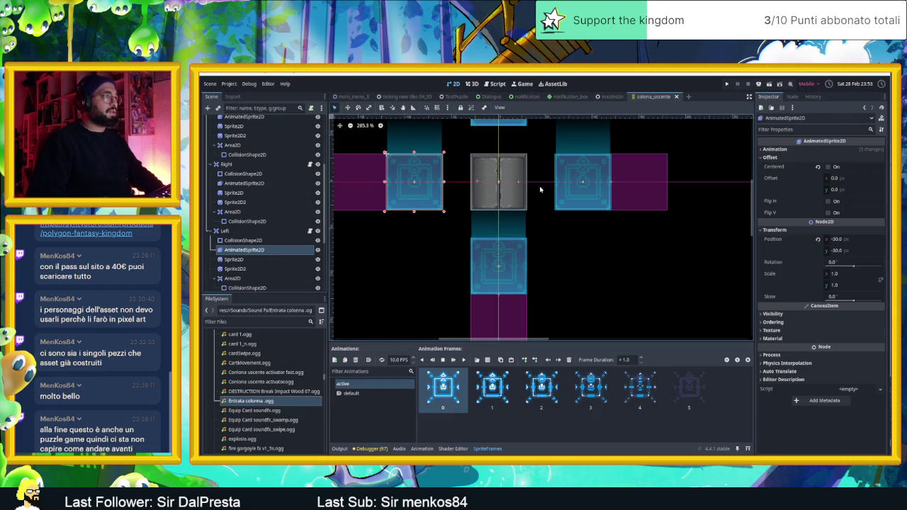
scroll(242, 206, up, 3)
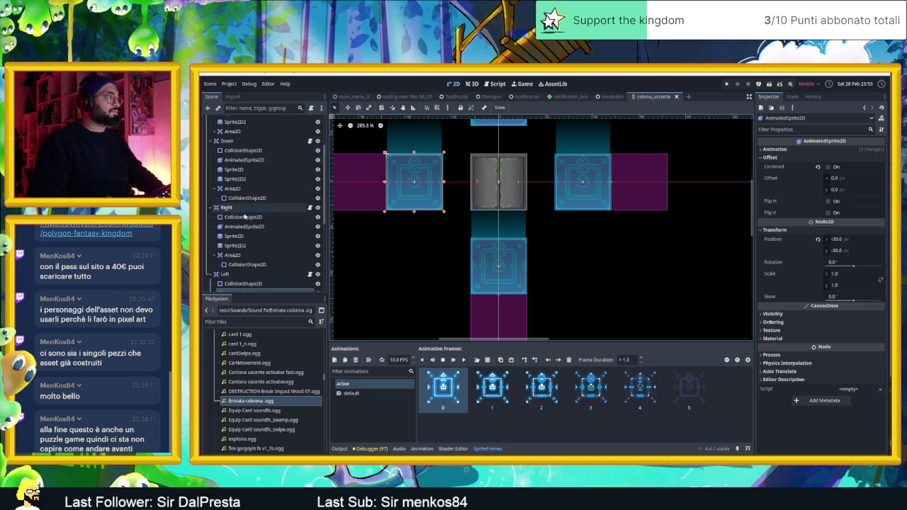
click(245, 227)
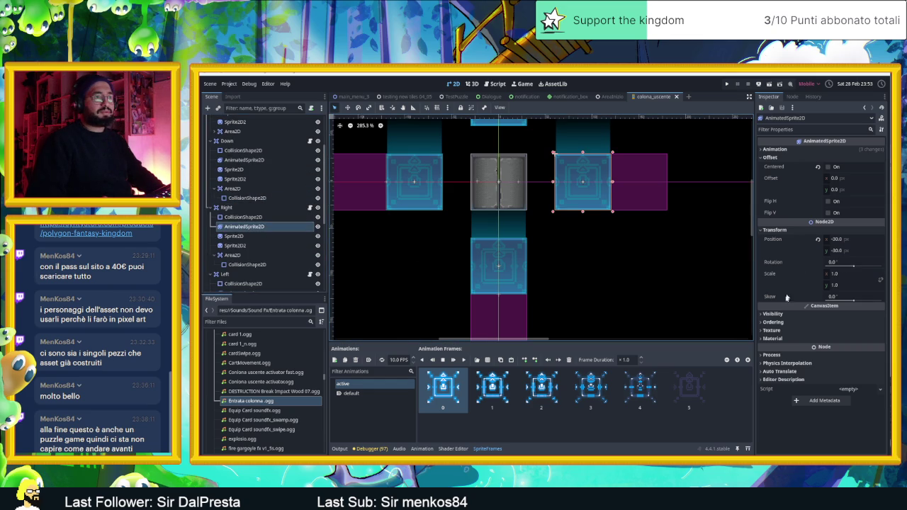
click(774, 322)
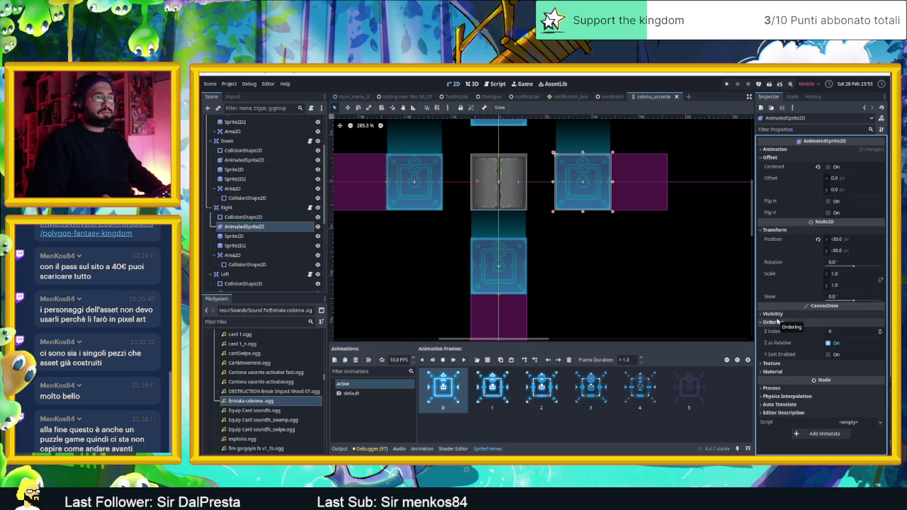
click(778, 322)
click(778, 322)
click(778, 322)
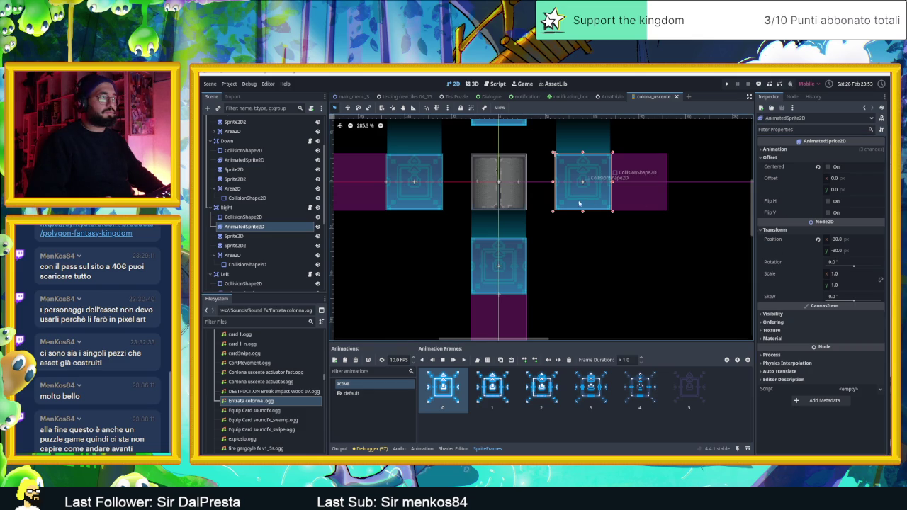
scroll(579, 206, down, 2)
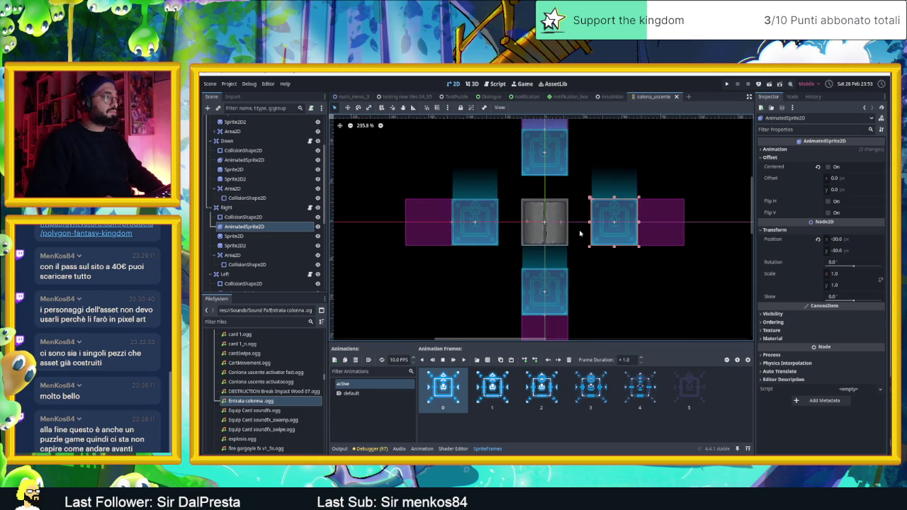
scroll(579, 234, down, 1)
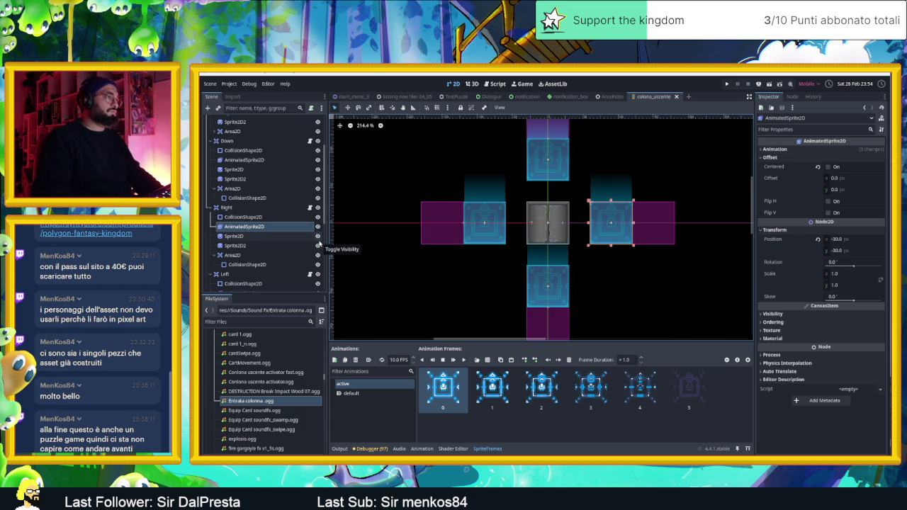
scroll(252, 258, down, 2)
scroll(252, 258, down, 1)
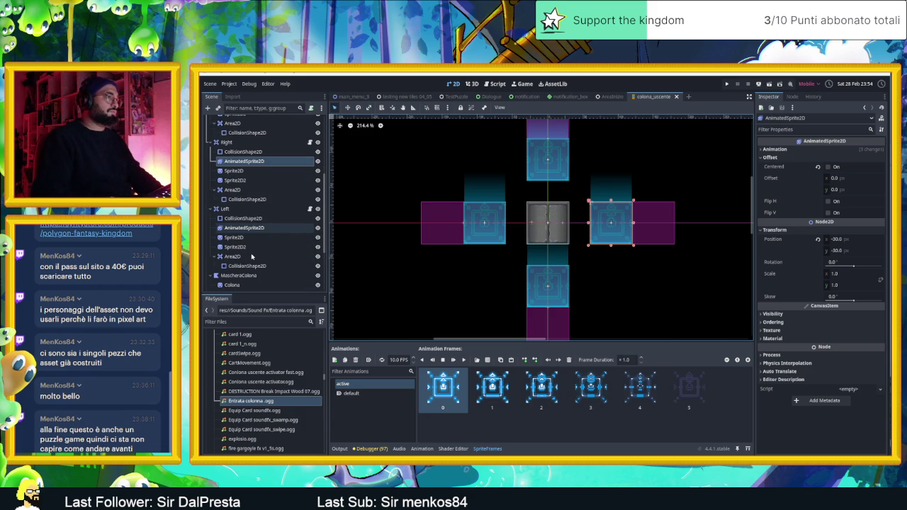
scroll(523, 250, up, 1)
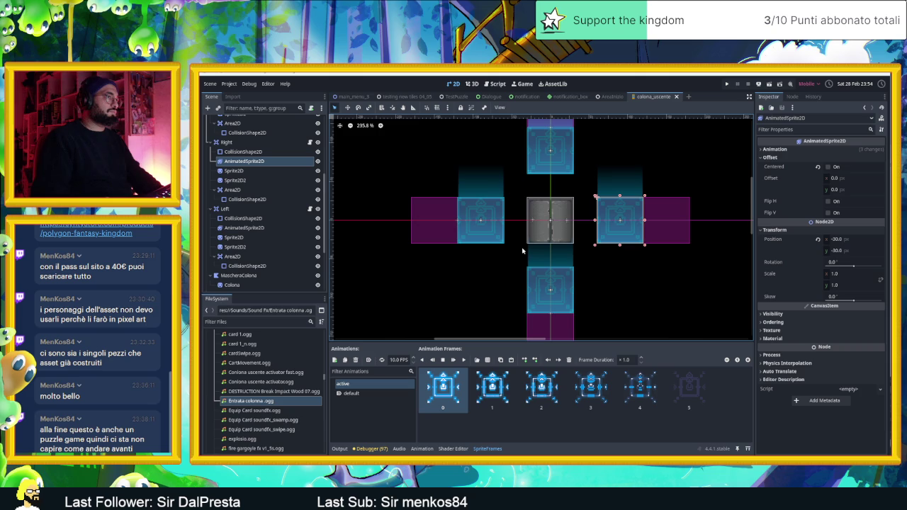
click(245, 227)
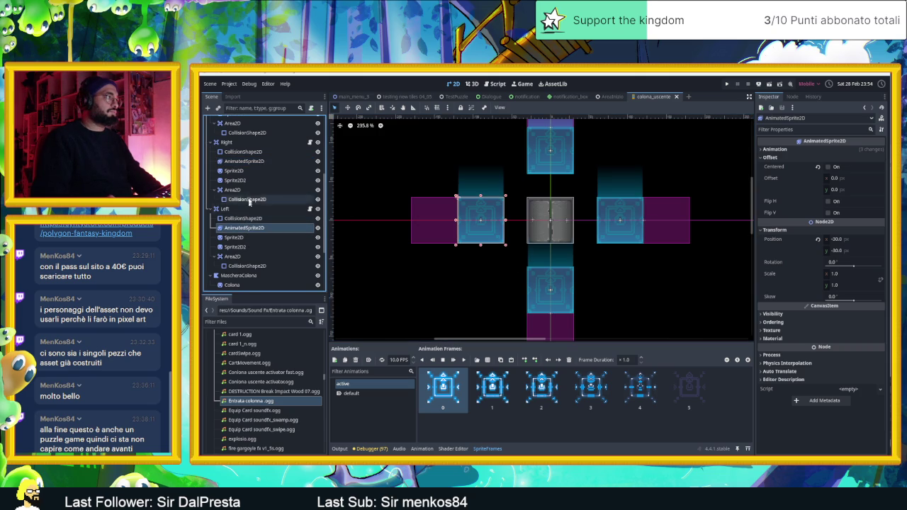
scroll(248, 167, up, 3)
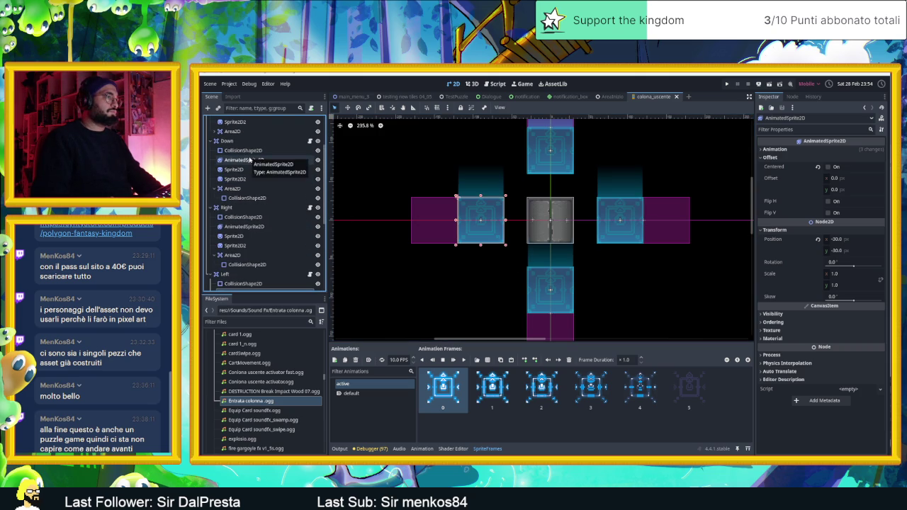
click(249, 160)
scroll(249, 159, up, 3)
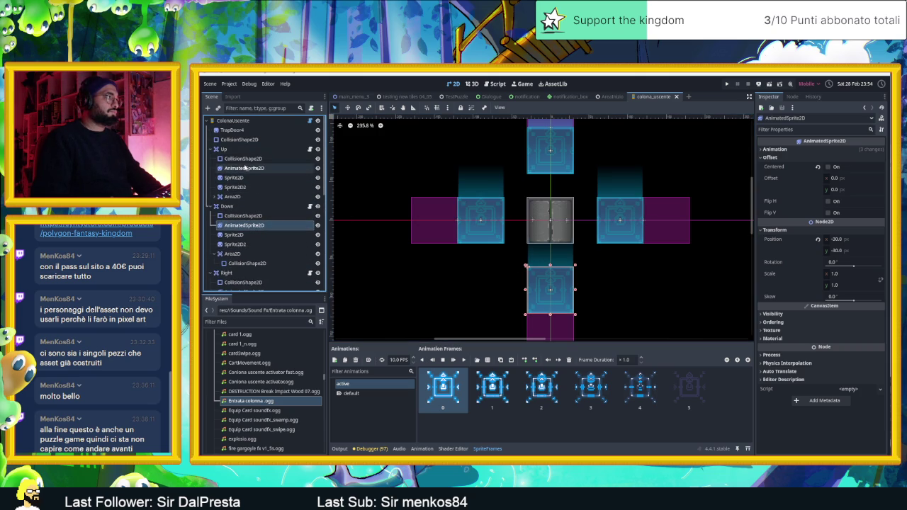
- Switch the Up sprite to its single-frame 'default' animation, then select the ColonaUscente root node
click(245, 168)
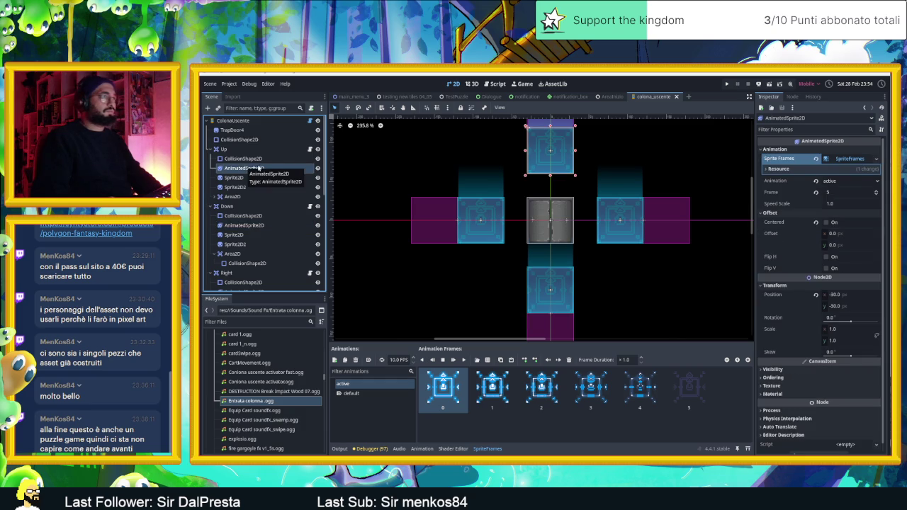
scroll(537, 229, down, 2)
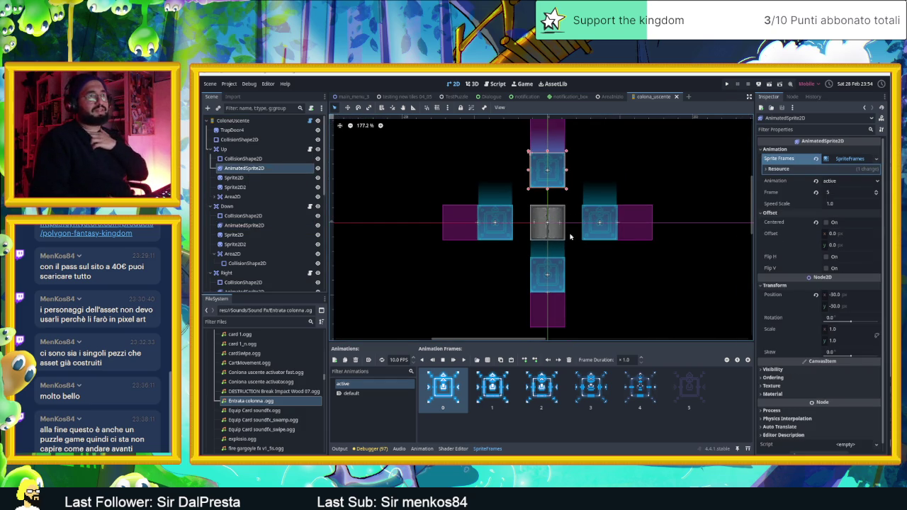
scroll(571, 236, down, 1)
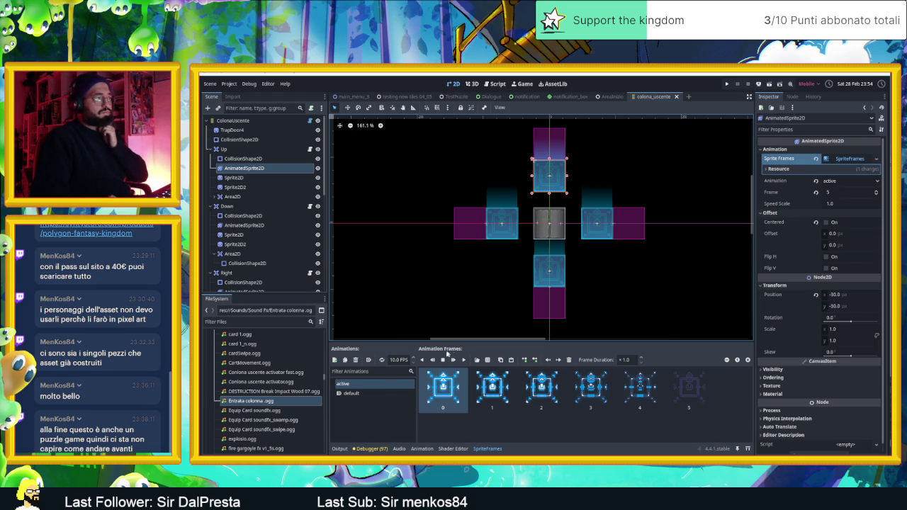
click(380, 394)
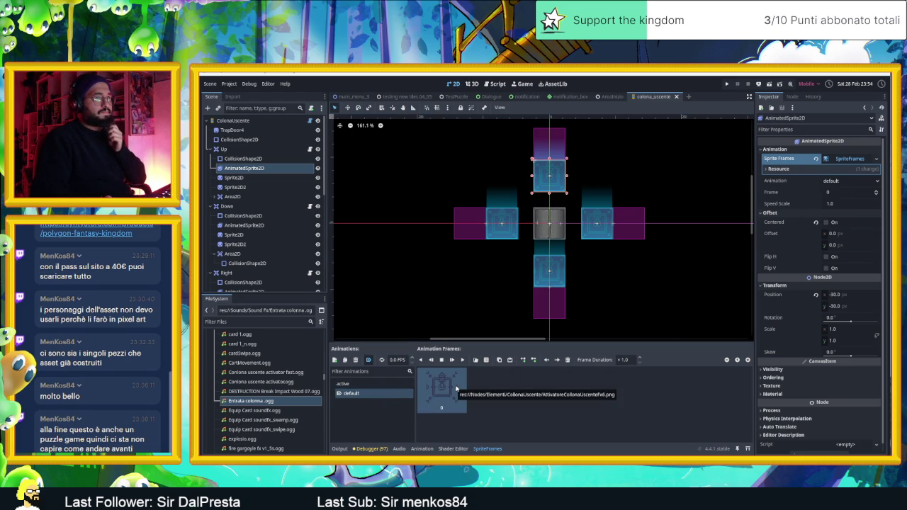
click(453, 387)
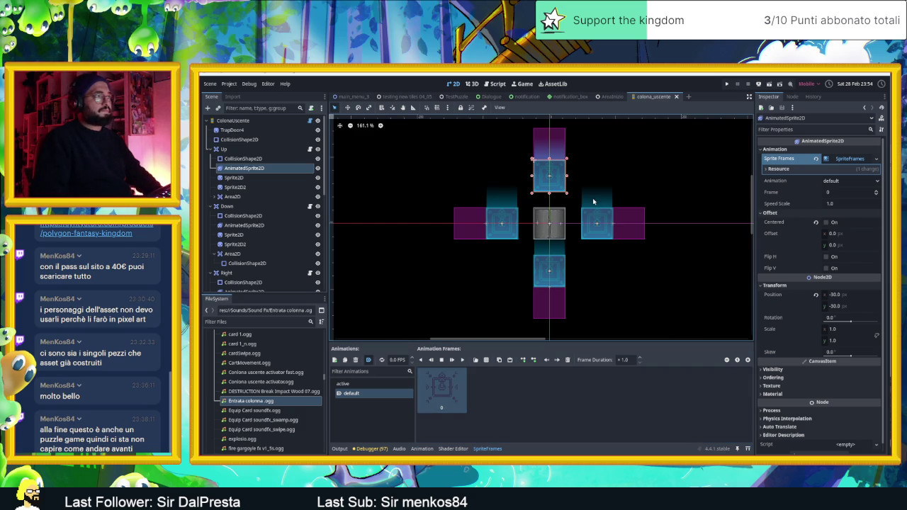
scroll(584, 188, up, 3)
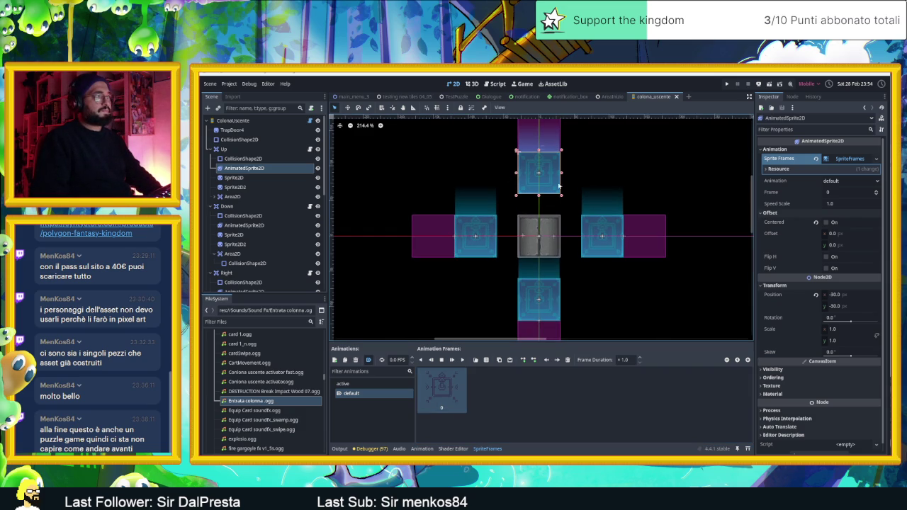
click(234, 121)
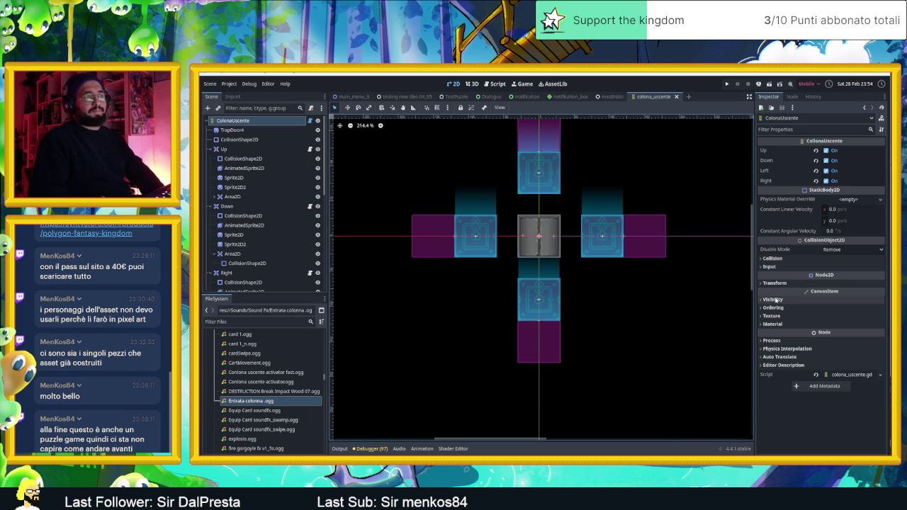
- Check the ColonaUscente root's Visibility and Ordering settings in the Inspector
click(774, 300)
click(774, 300)
click(774, 308)
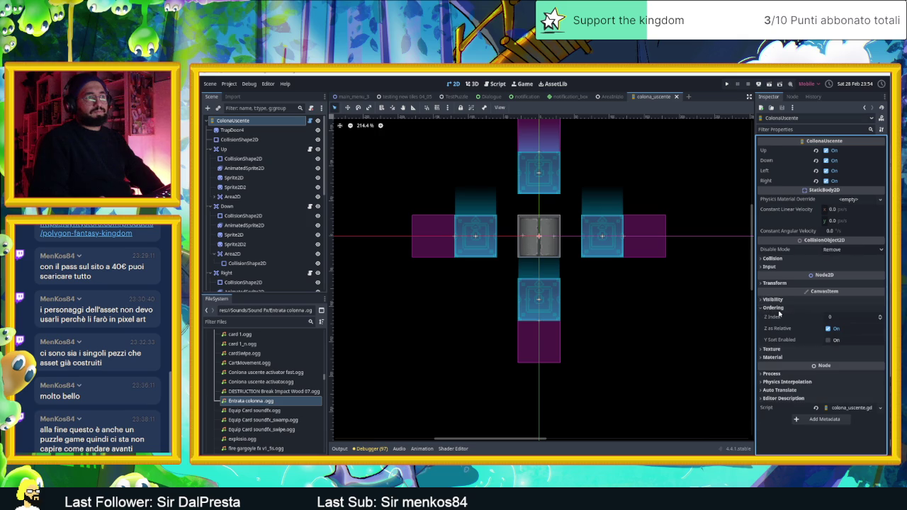
click(774, 308)
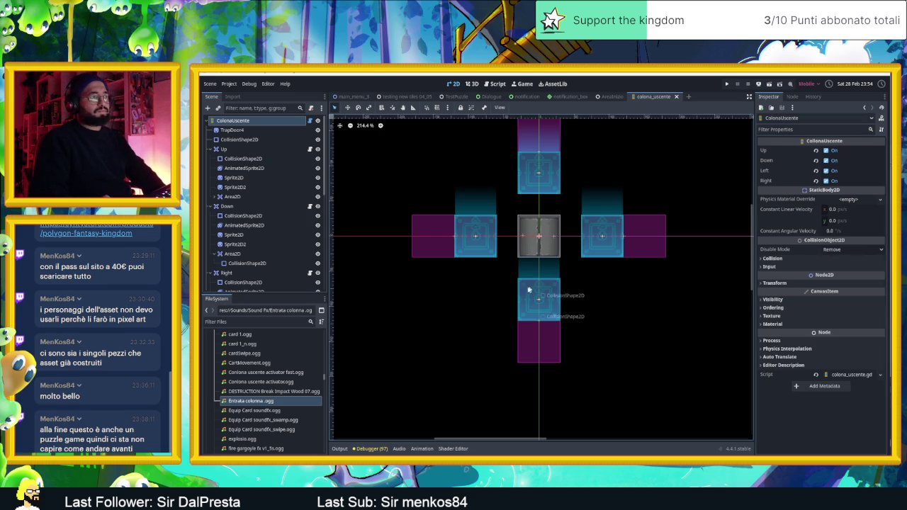
- Review the Up sprite's Ordering settings in the Inspector
click(259, 168)
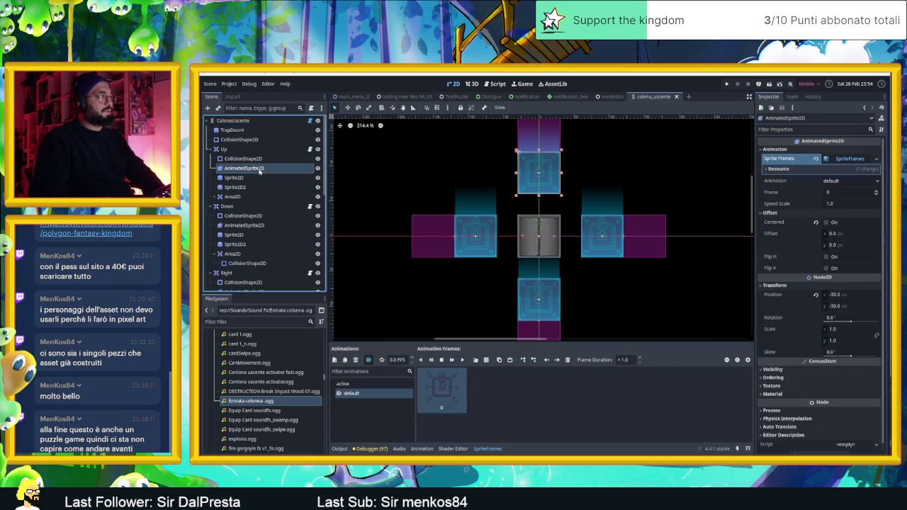
click(774, 378)
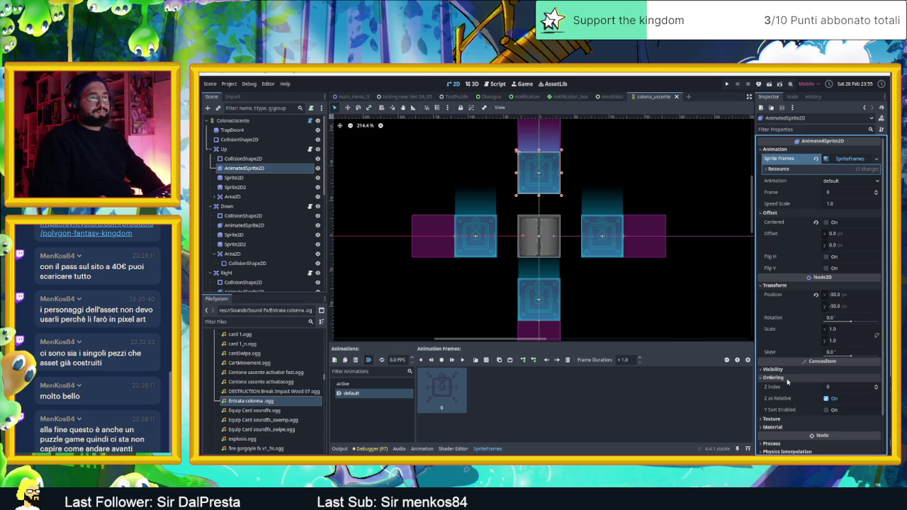
scroll(782, 397, down, 1)
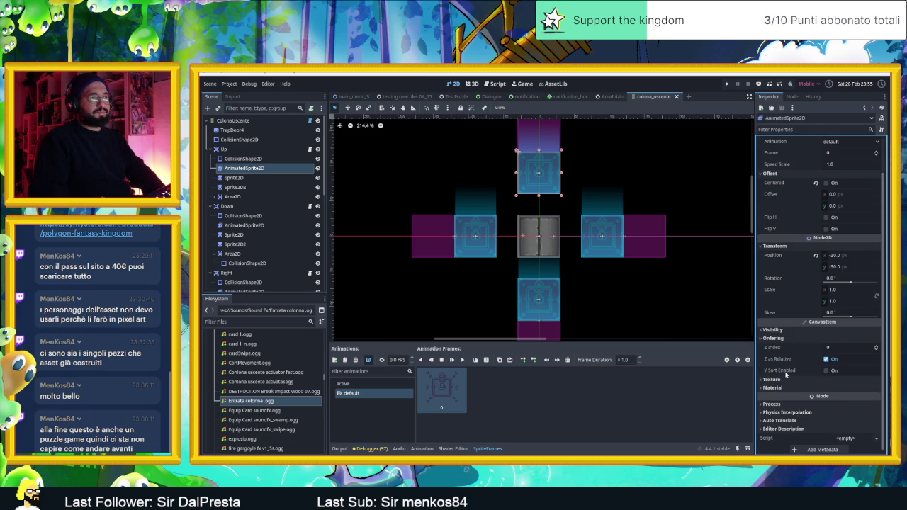
scroll(785, 378, up, 1)
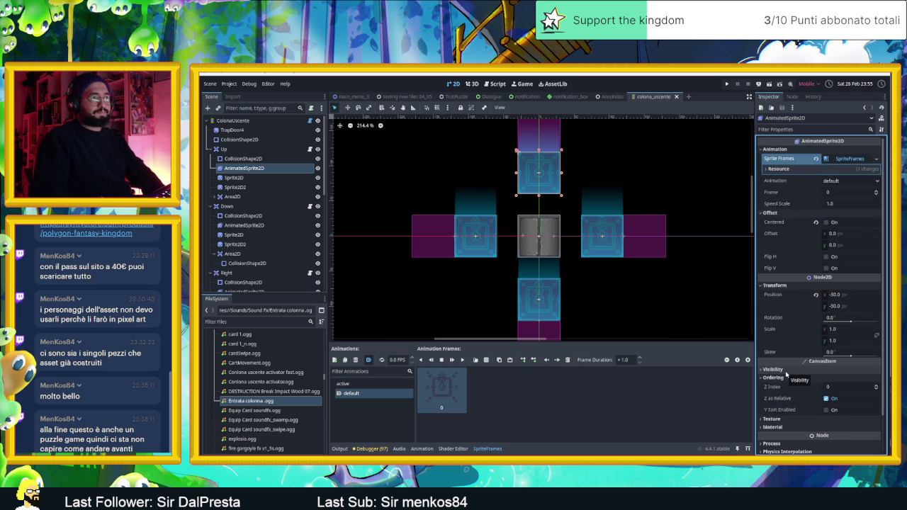
scroll(786, 376, down, 1)
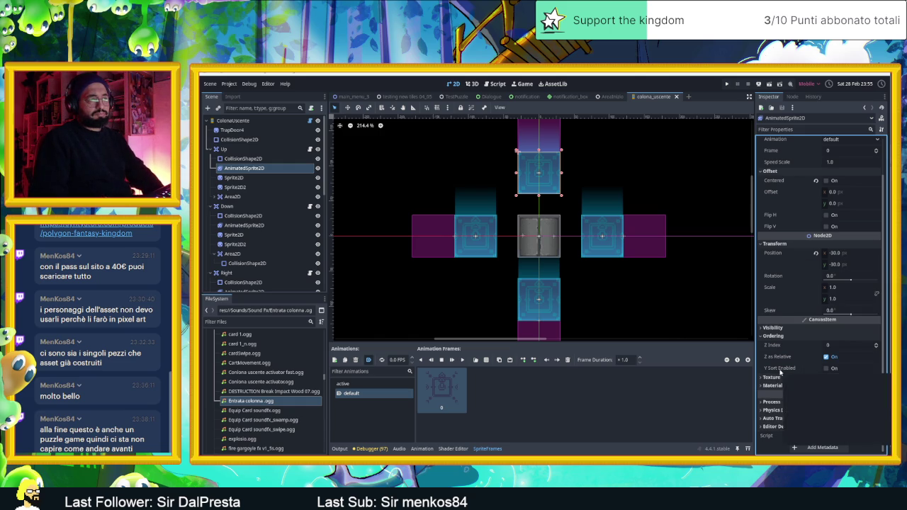
mouse_move(780, 372)
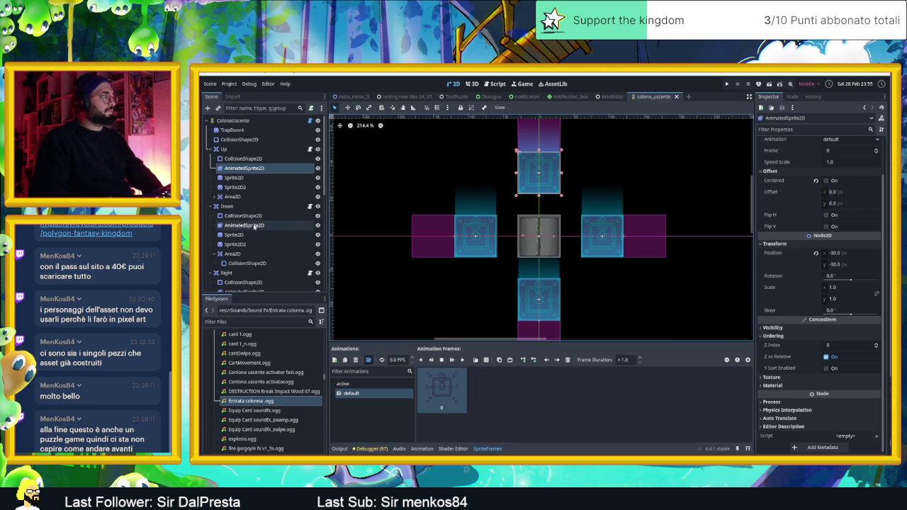
scroll(251, 234, down, 1)
- Enable Y Sort on the Right sprite, then return to the AreaInizio level scene
click(245, 270)
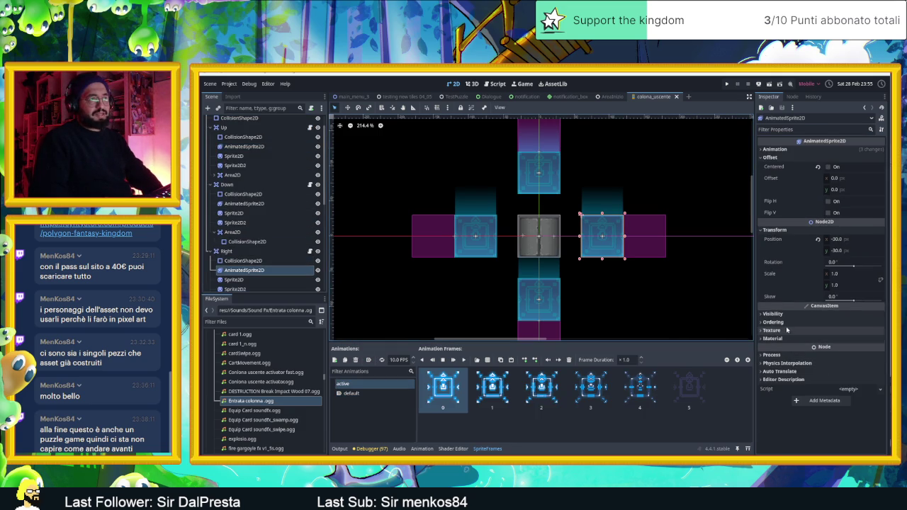
click(783, 321)
click(829, 354)
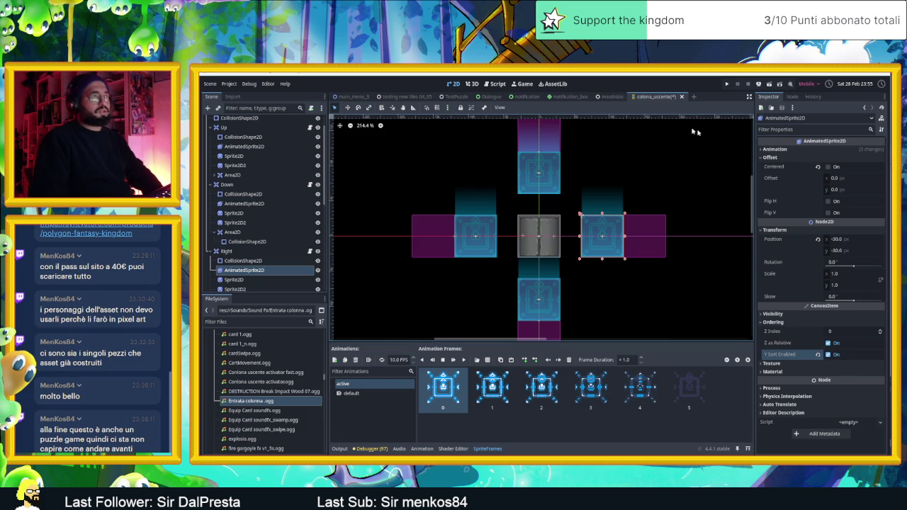
click(608, 96)
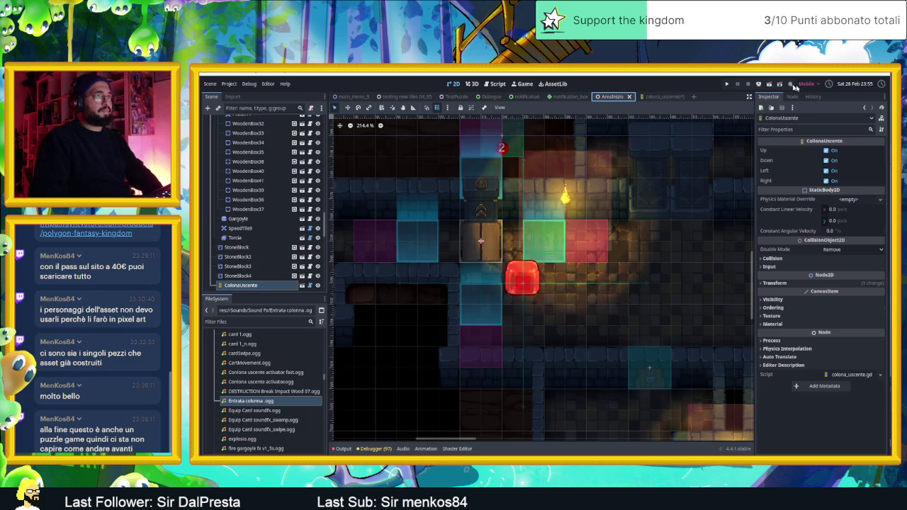
- Run the level with F6 and slide the slime up, down, left and right between the walls
key(F6)
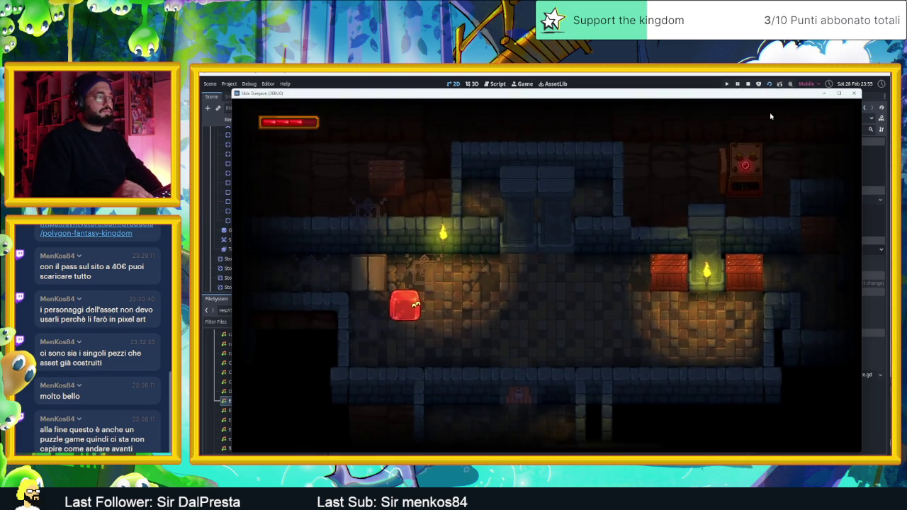
key(Down)
key(Up)
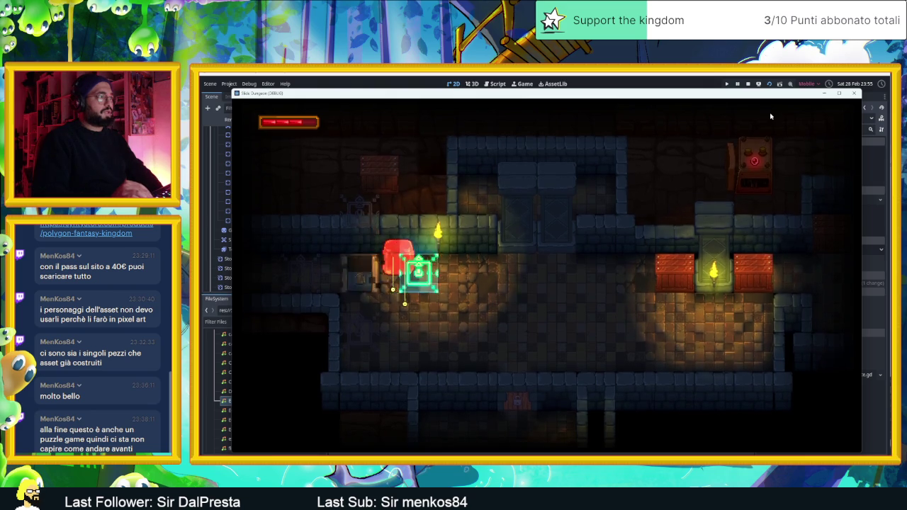
key(Down)
key(Up)
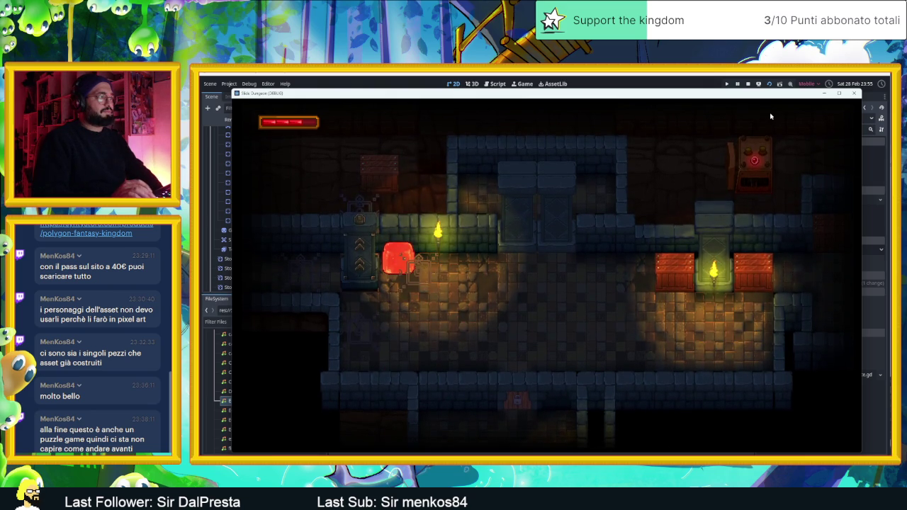
key(Down)
key(Left)
key(Up)
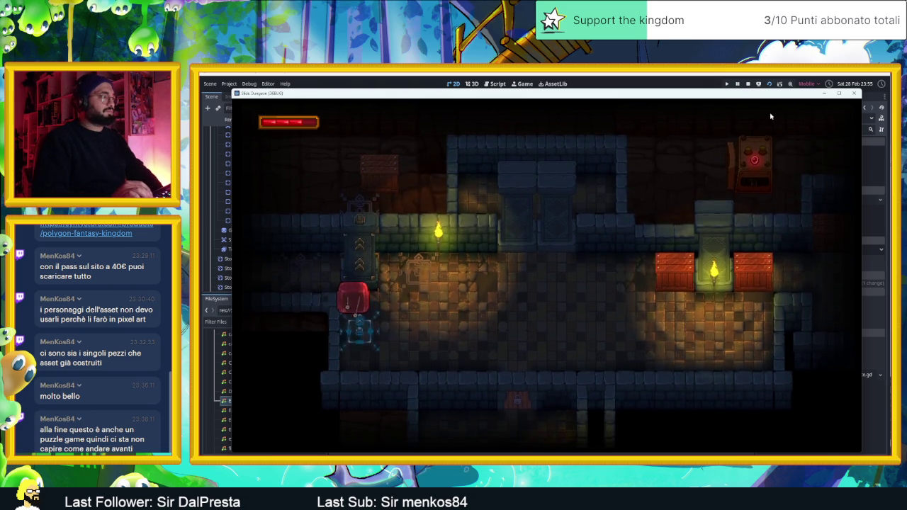
key(Down)
key(Right)
key(Up)
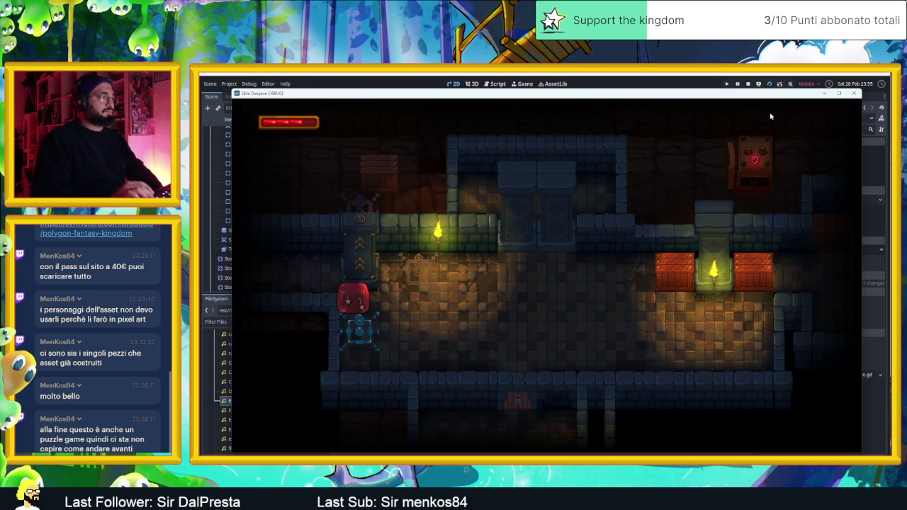
key(Right)
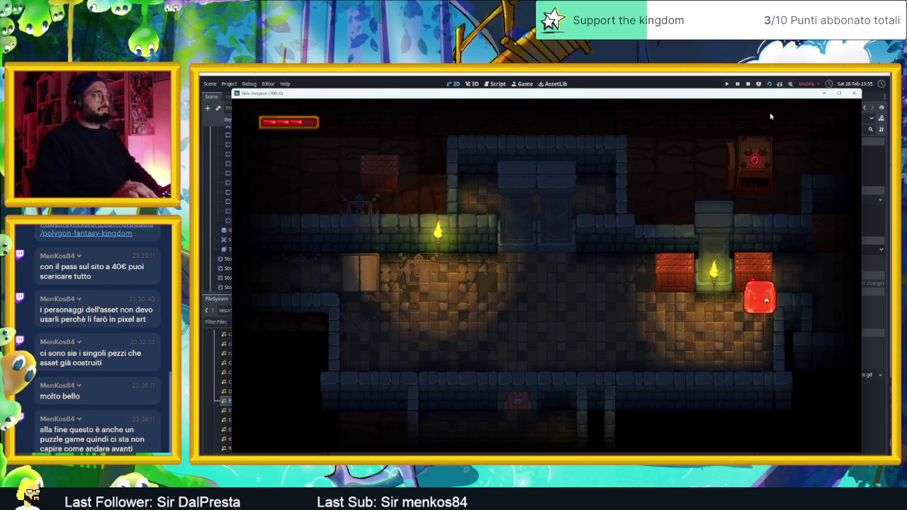
key(Down)
key(Up)
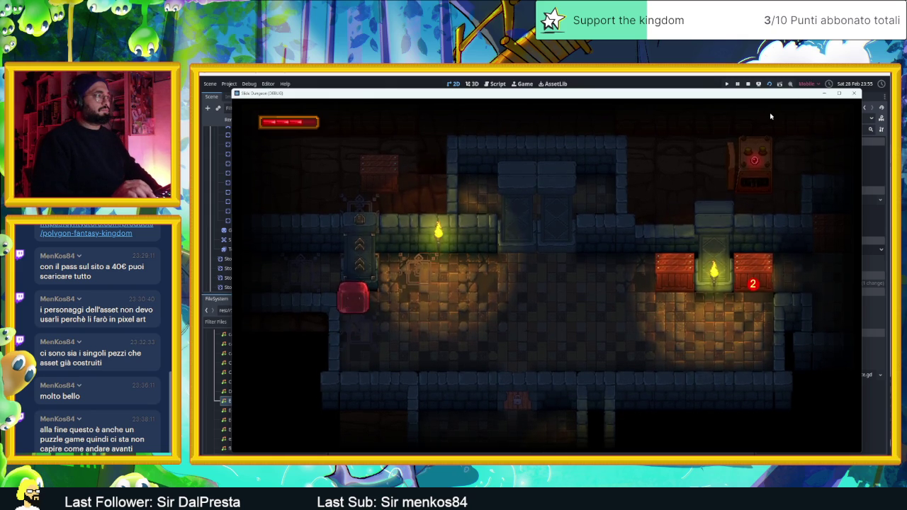
key(Left)
key(Down)
key(Right)
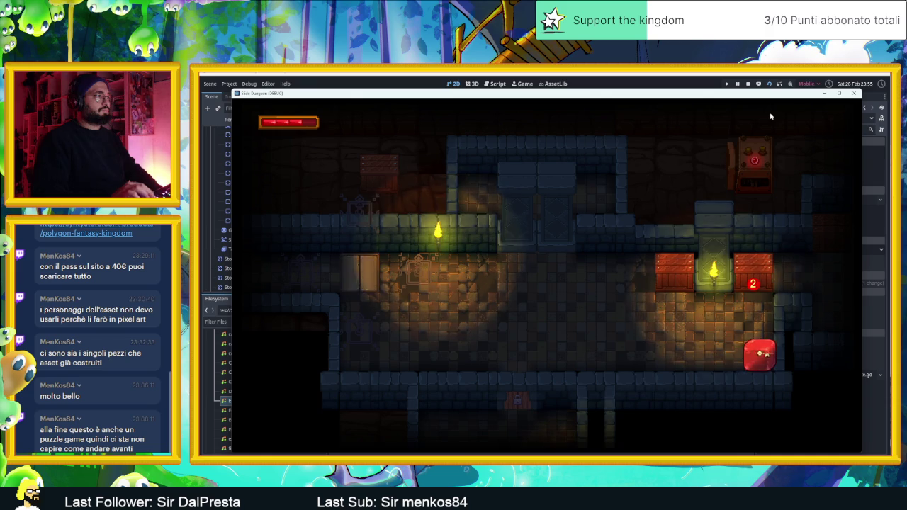
- Slide the slime past the arrow blocks, onto the green block and right crate, then stop the game
key(Left)
key(Up)
key(Down)
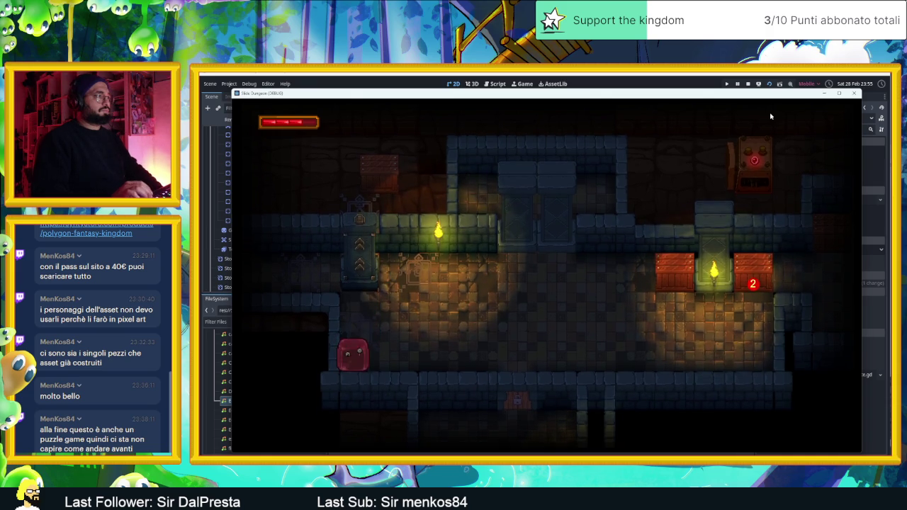
key(Right)
key(Left)
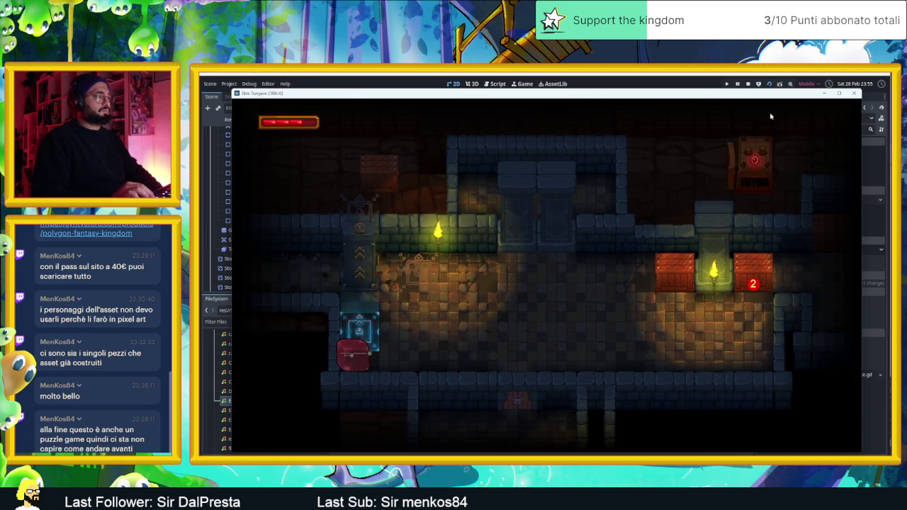
key(Up)
key(Left)
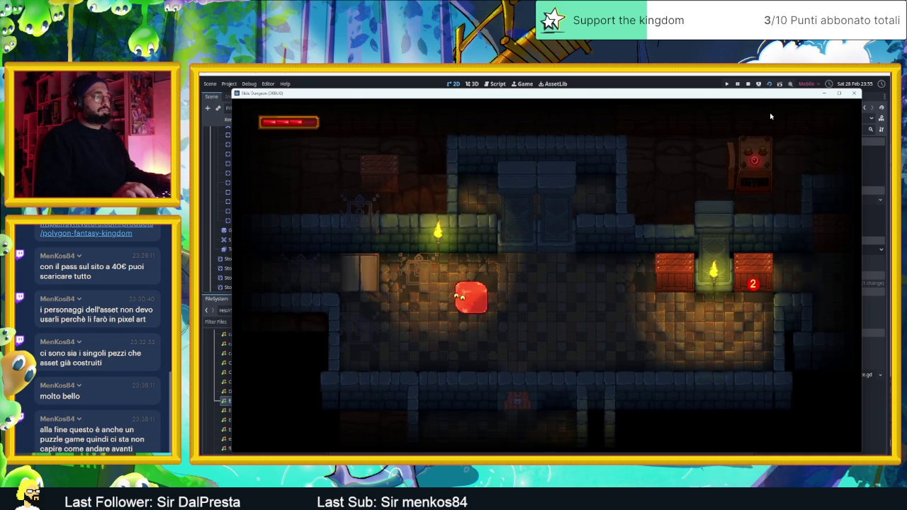
key(Left)
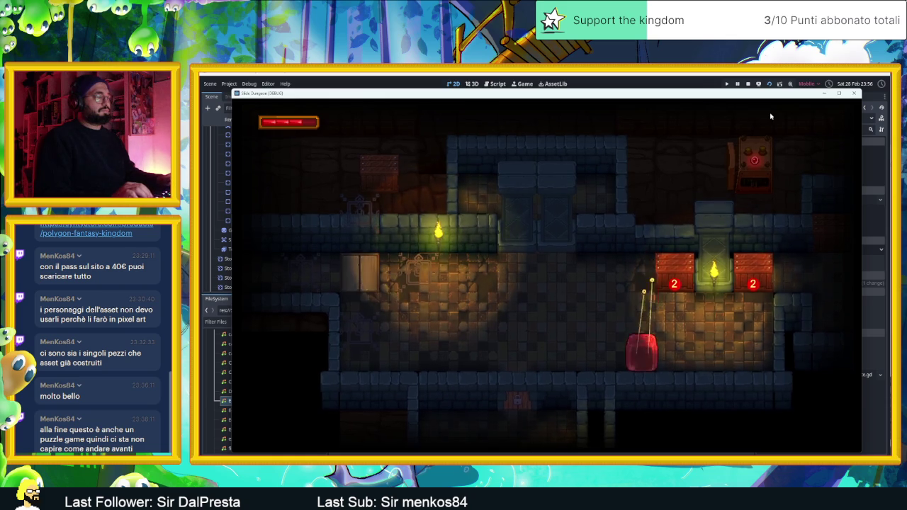
key(Left)
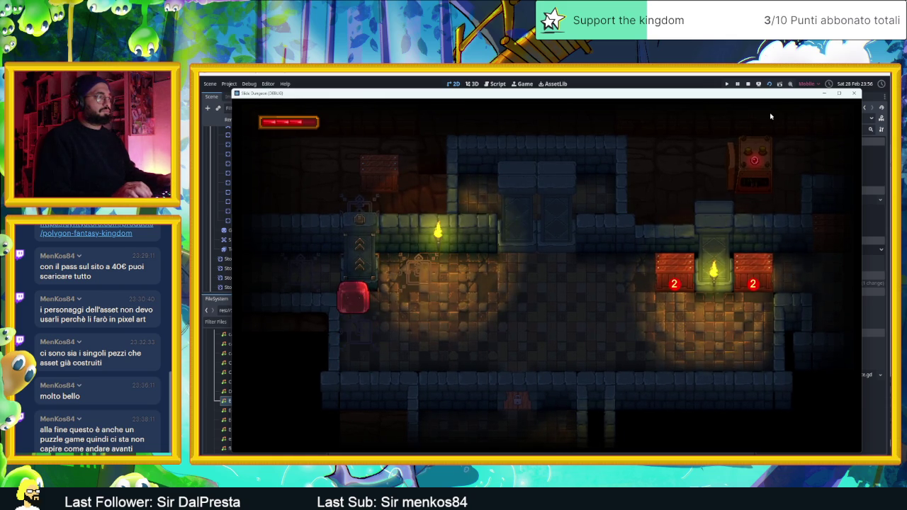
key(Right)
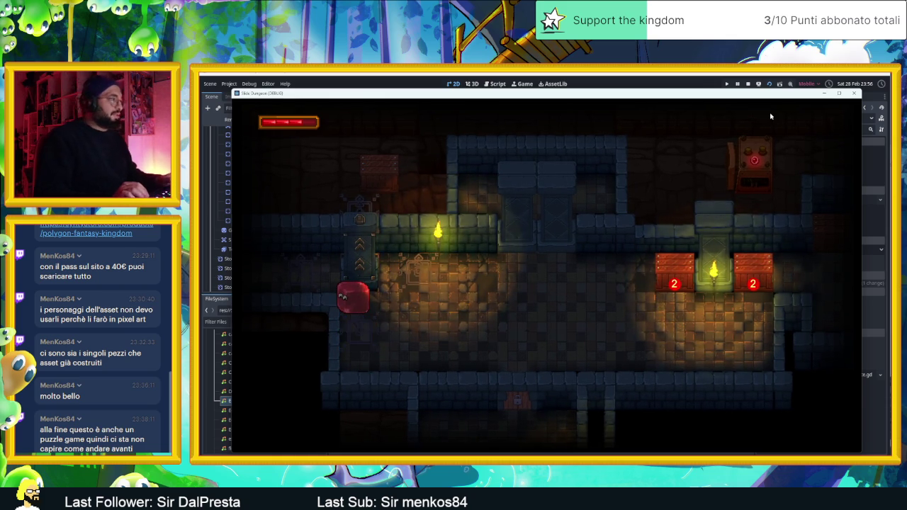
key(Down)
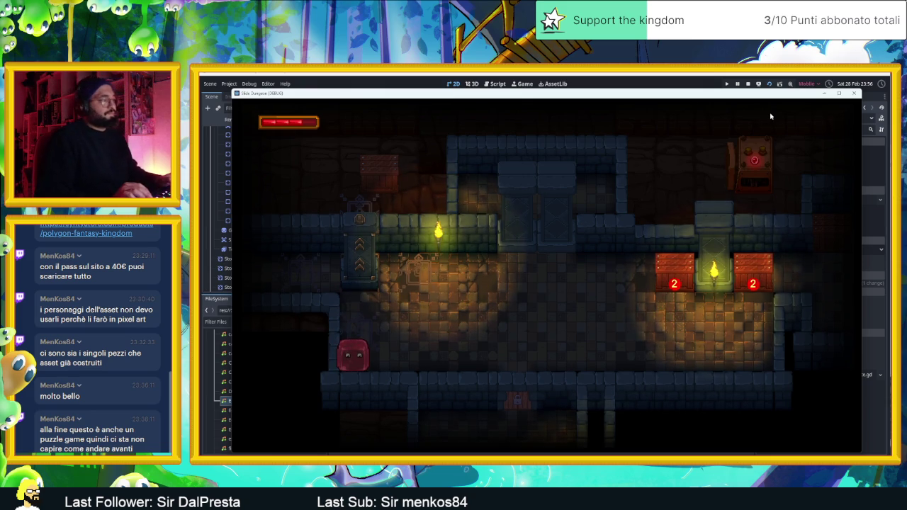
key(Right)
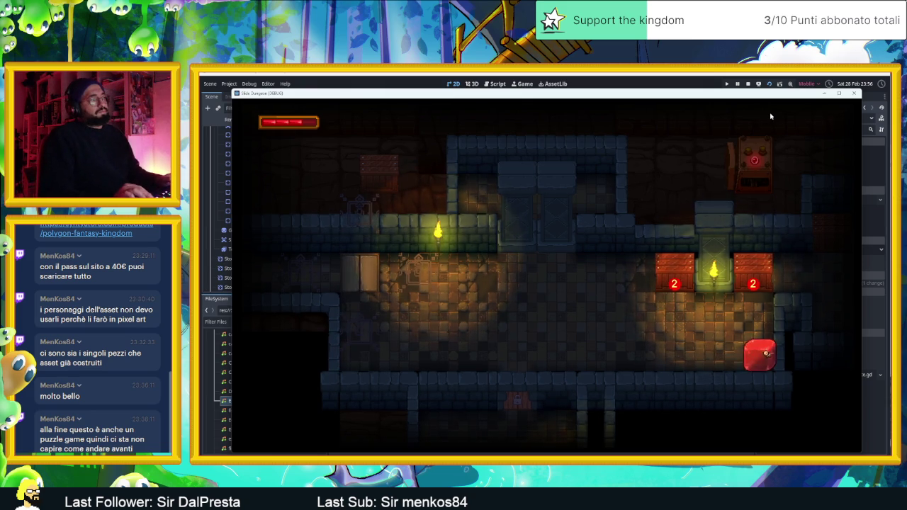
key(Up)
key(Left)
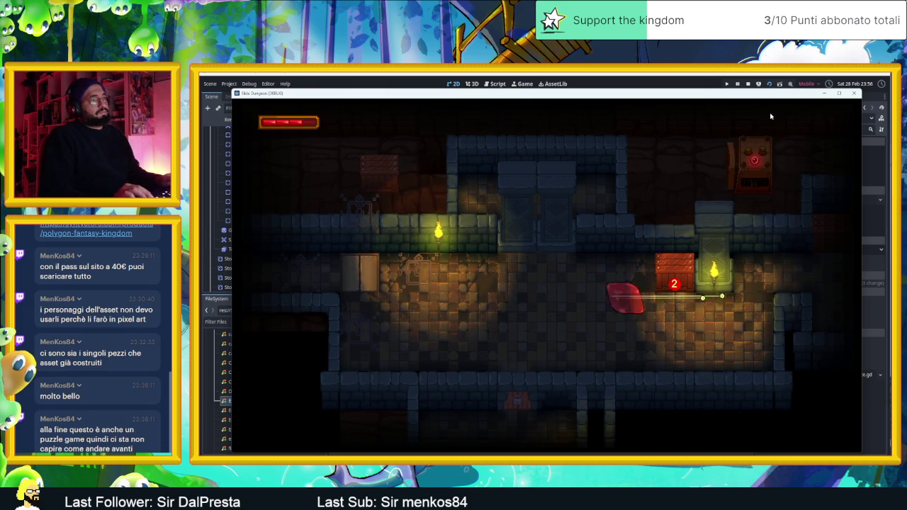
key(Right)
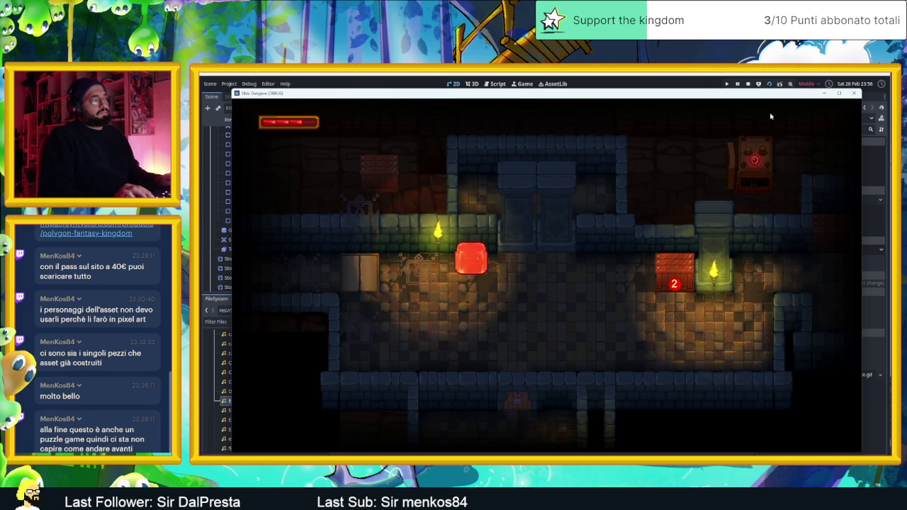
key(Left)
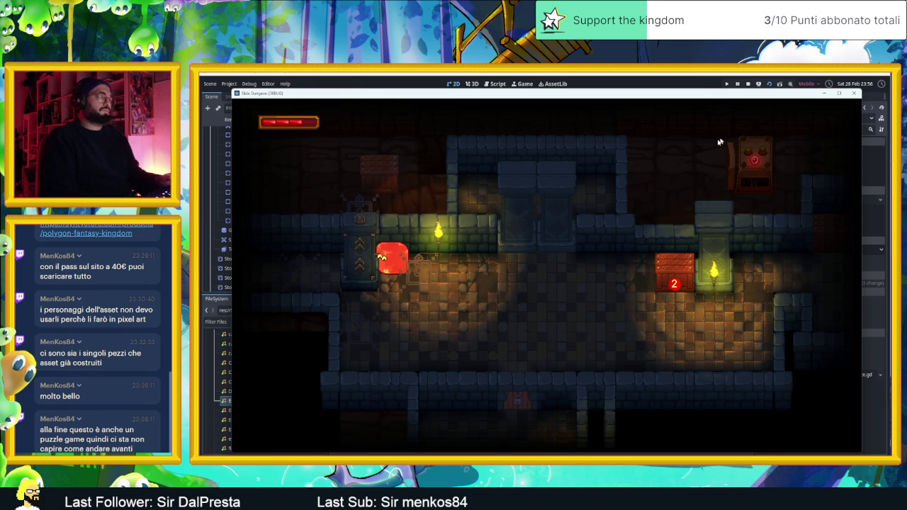
click(748, 83)
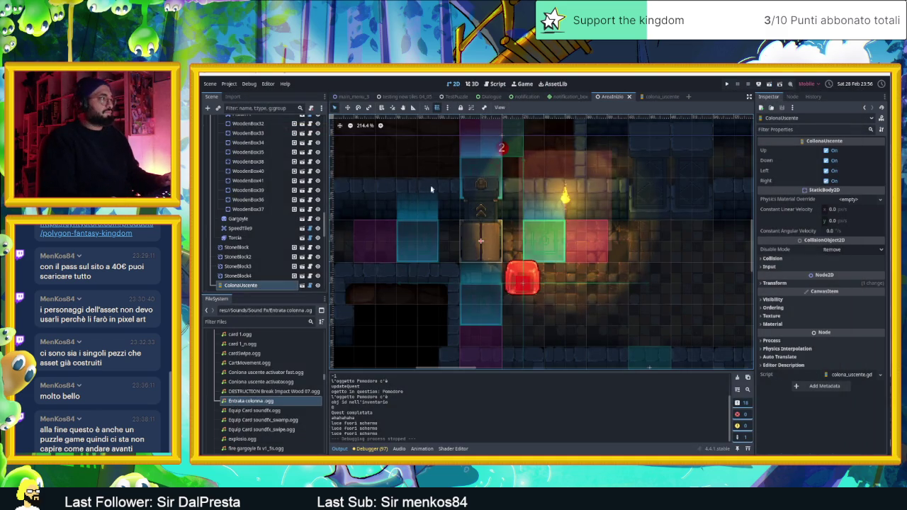
- Inspect the Zawardo node's ordering settings
scroll(284, 220, up, 10)
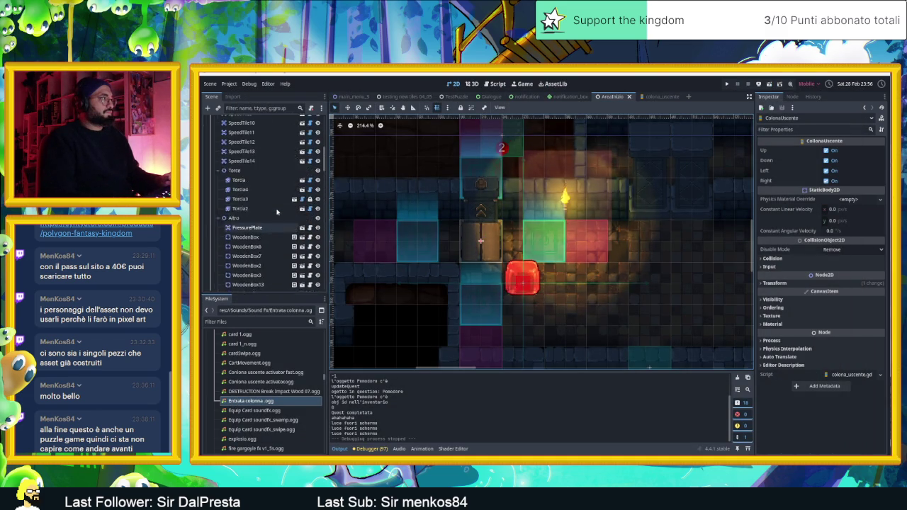
scroll(275, 209, up, 2)
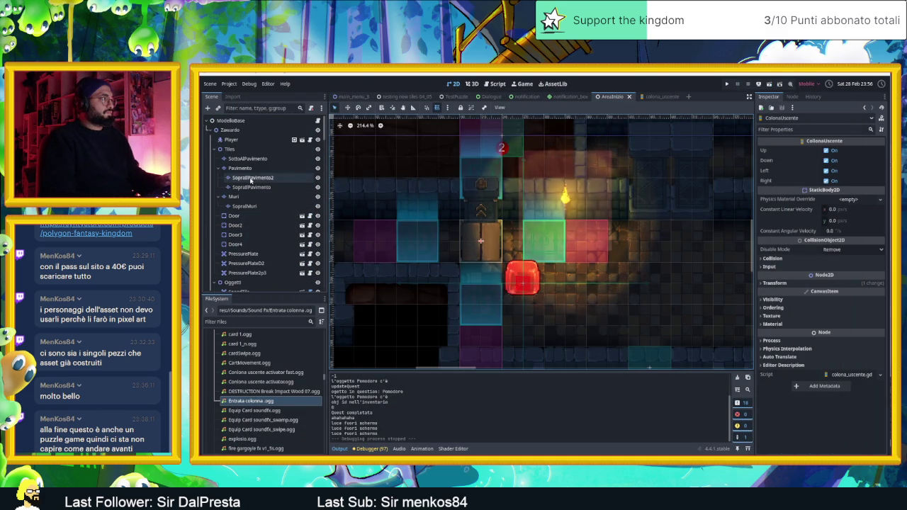
click(229, 131)
scroll(252, 255, down, 10)
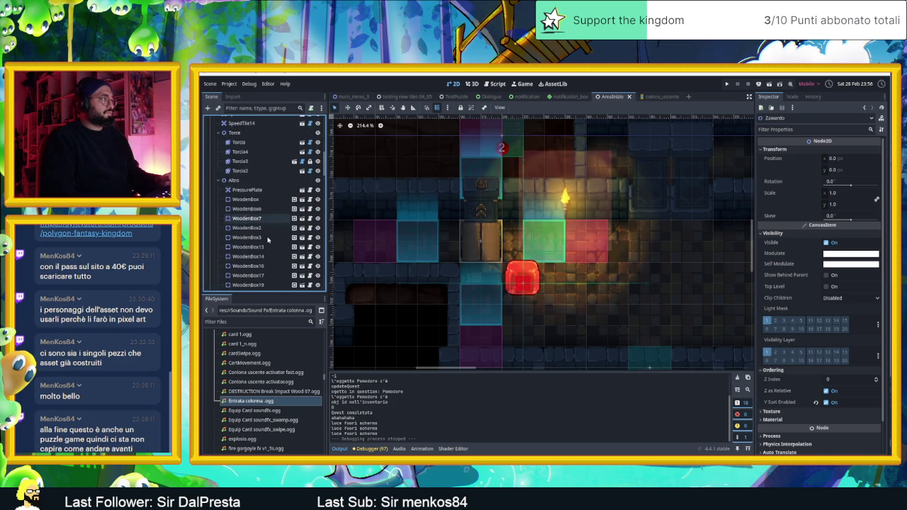
scroll(252, 260, down, 10)
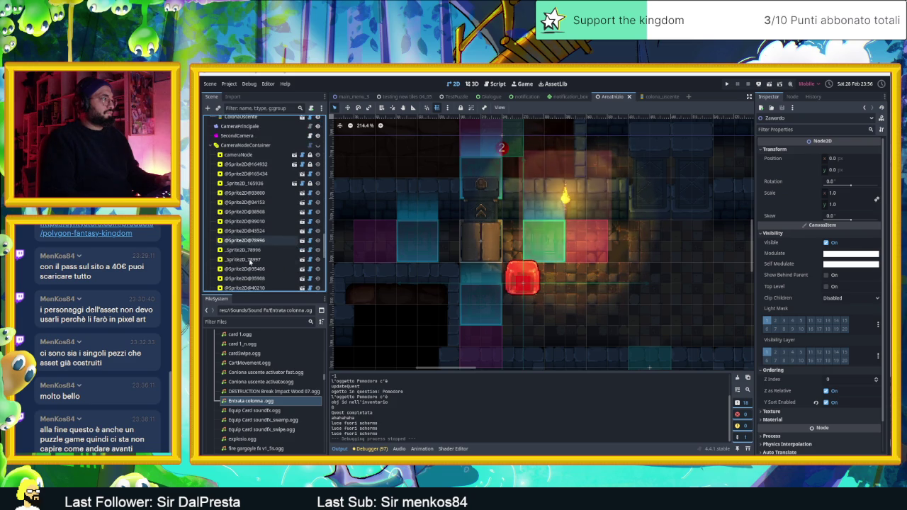
scroll(251, 261, down, 5)
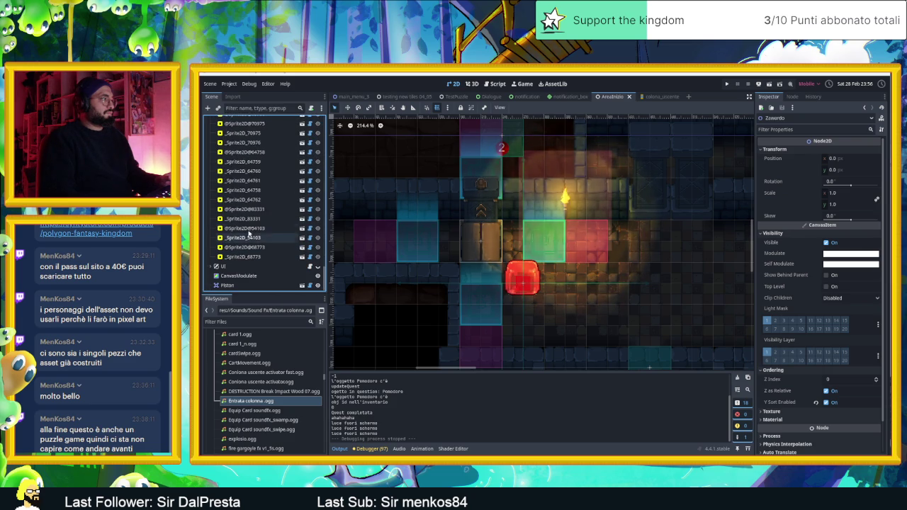
scroll(248, 236, up, 10)
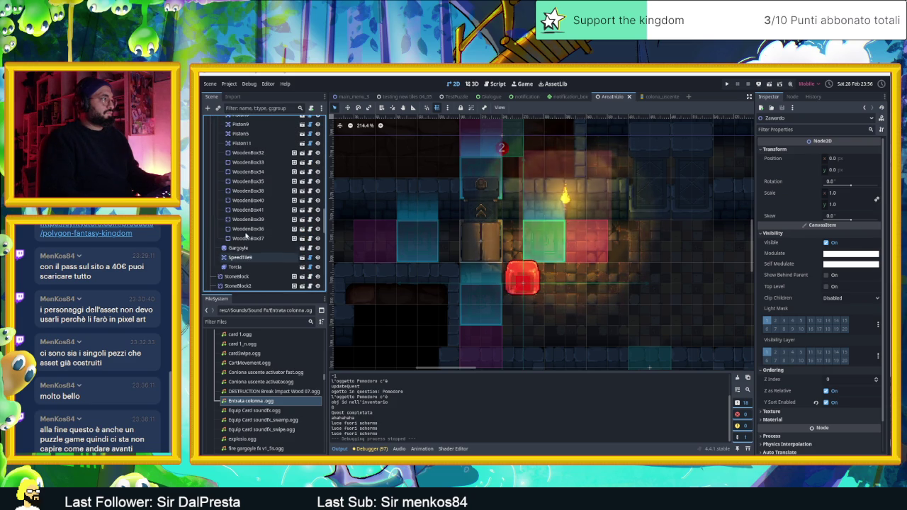
scroll(254, 236, up, 10)
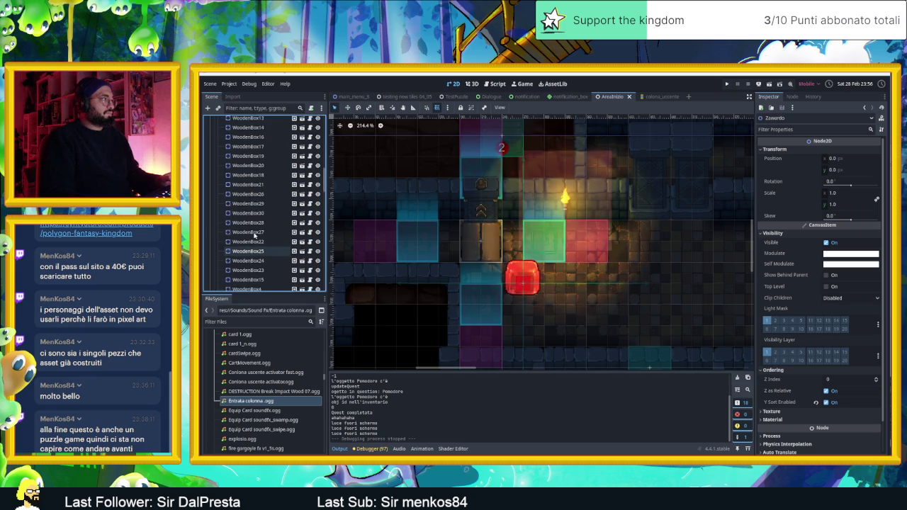
scroll(252, 234, up, 5)
scroll(252, 232, down, 10)
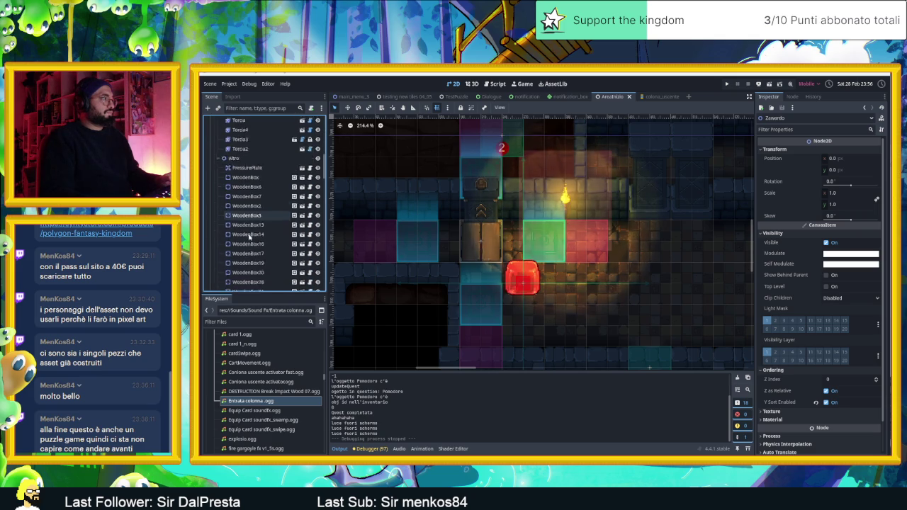
scroll(249, 237, down, 8)
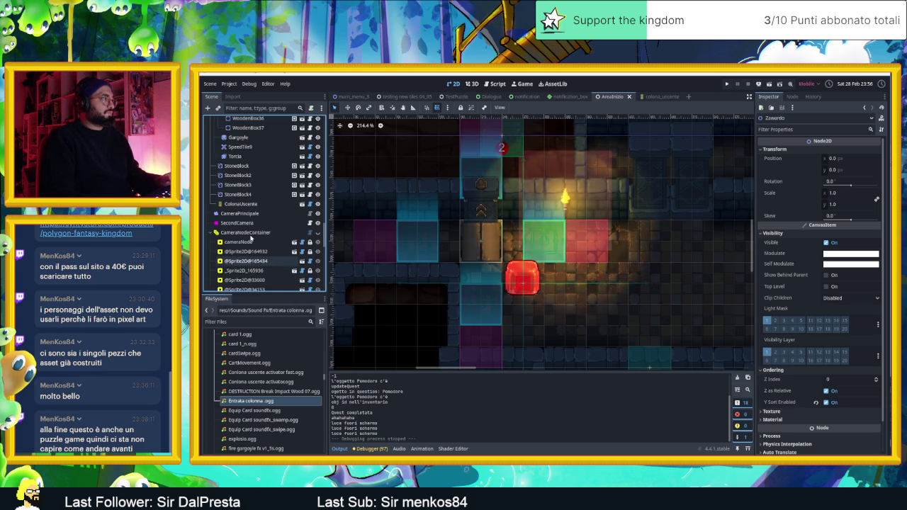
- Move ColonaUscente above Gargoyle in the scene tree, then save and run the game
click(241, 204)
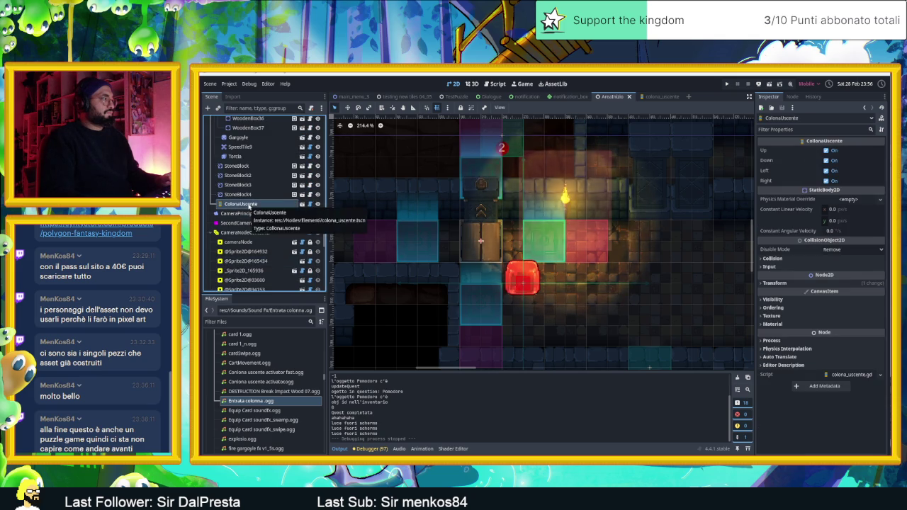
scroll(248, 206, up, 5)
scroll(248, 205, up, 8)
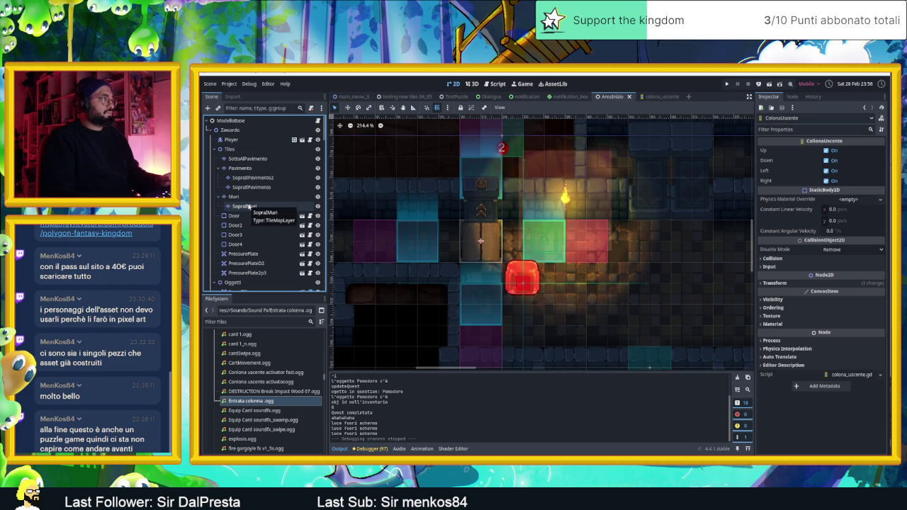
scroll(249, 206, down, 8)
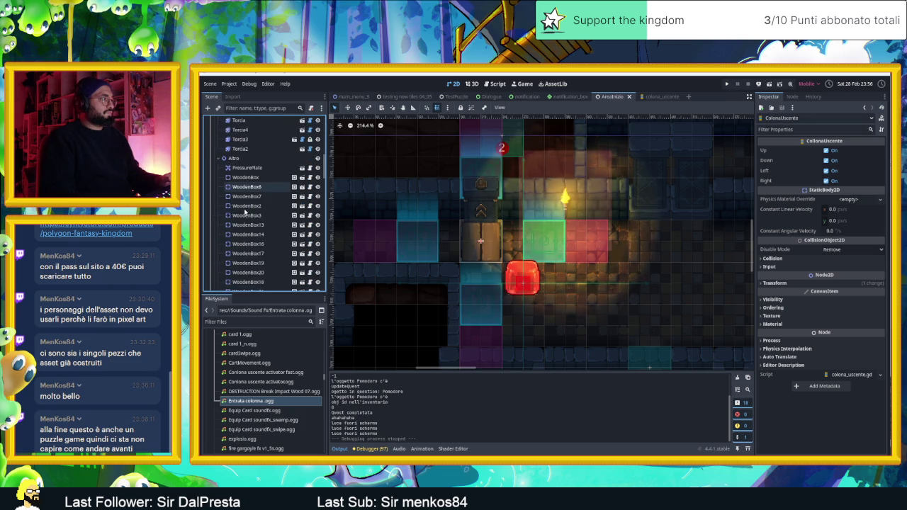
scroll(244, 213, down, 8)
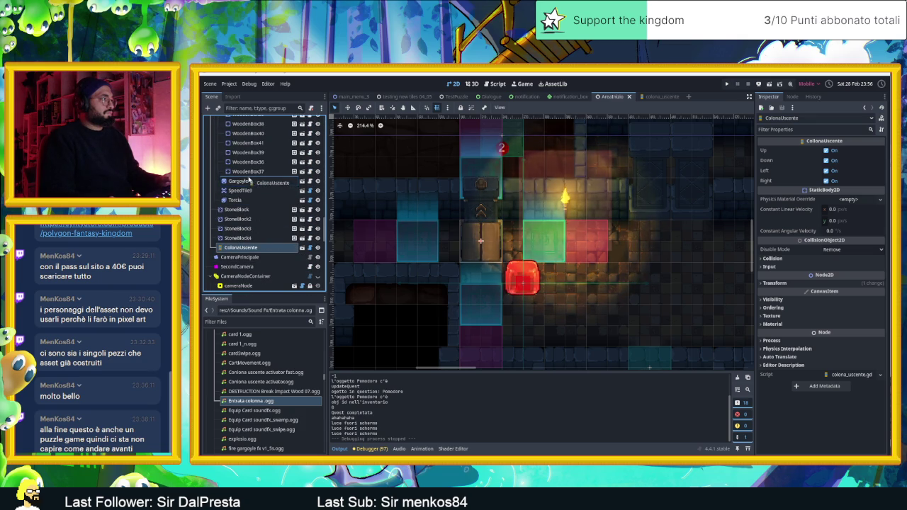
drag(248, 180, 249, 180)
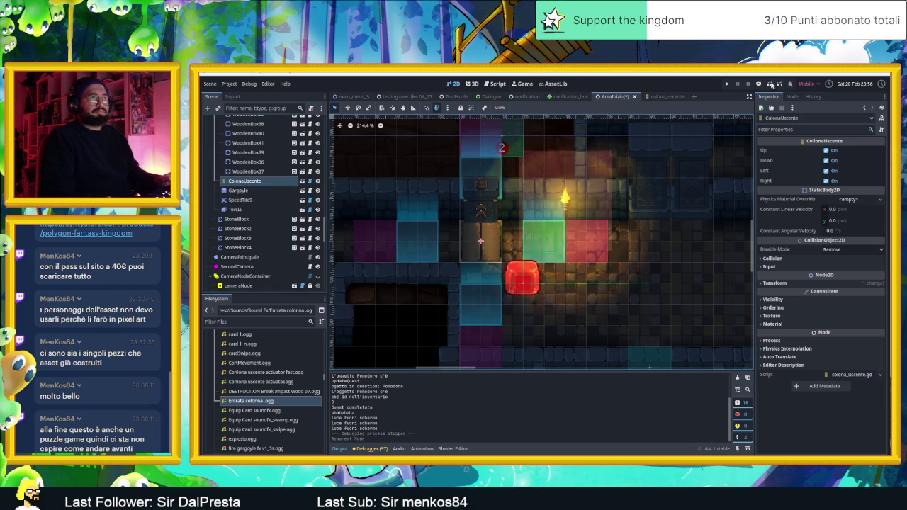
click(771, 84)
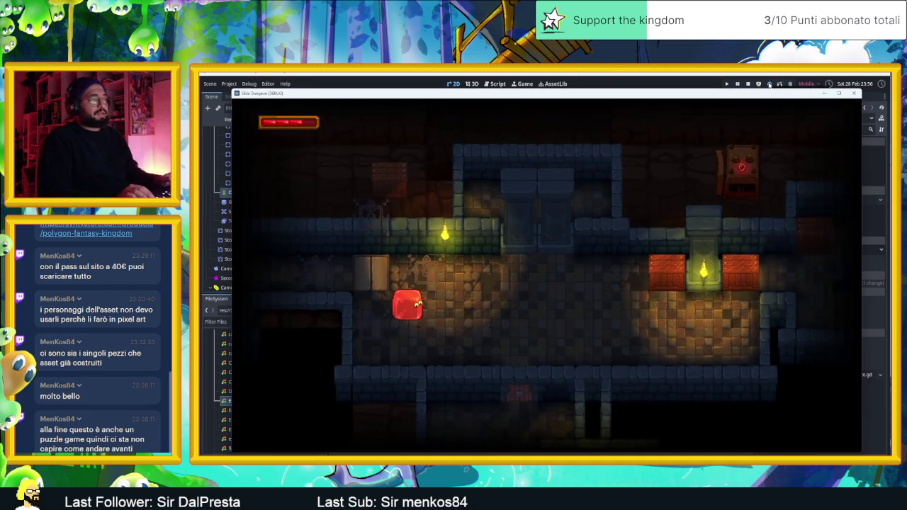
- Ride the slime onto the chevron lift, across the lower floor and past the green lift to the crates
key(Up)
key(Down)
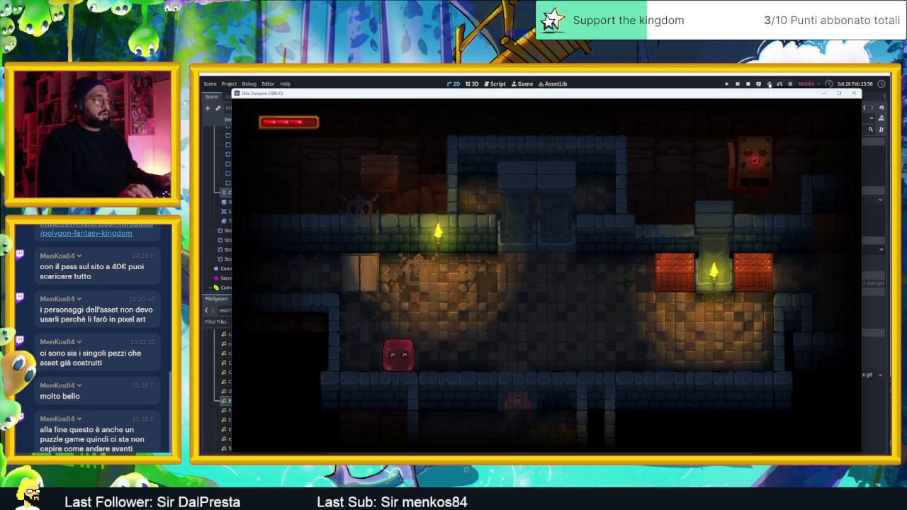
key(Left)
key(Up)
key(Down)
key(Up)
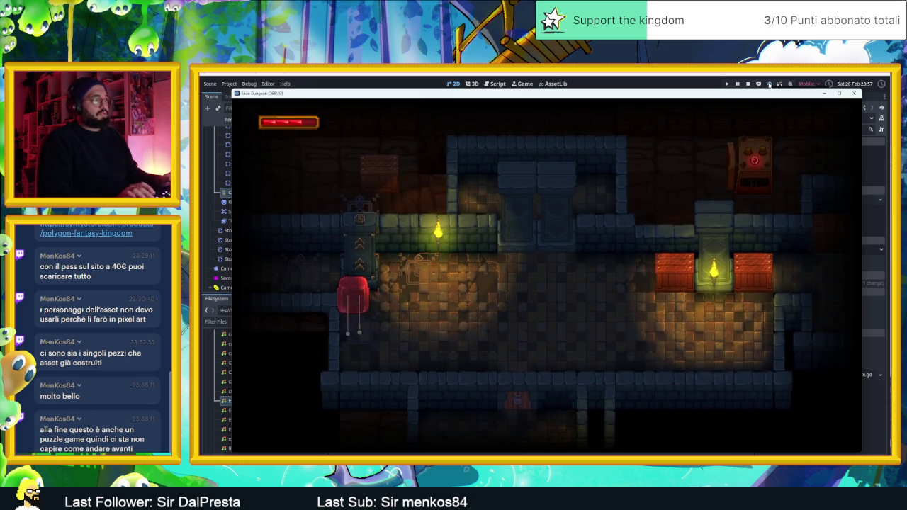
key(Right)
key(Down)
key(Left)
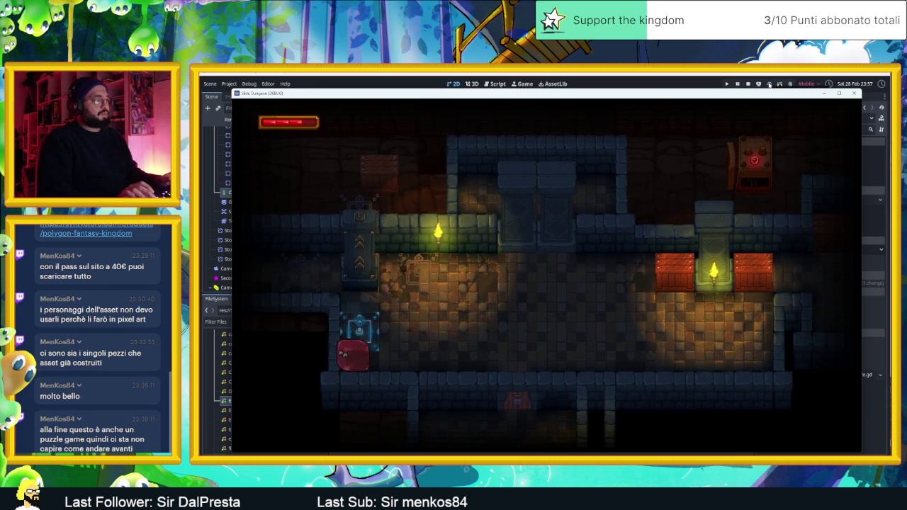
key(Right)
key(Left)
key(Up)
key(Right)
key(Left)
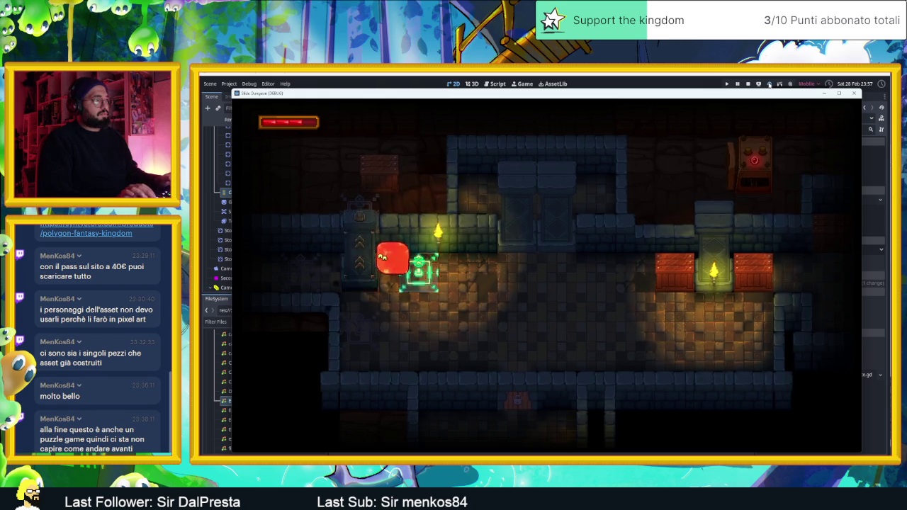
key(Right)
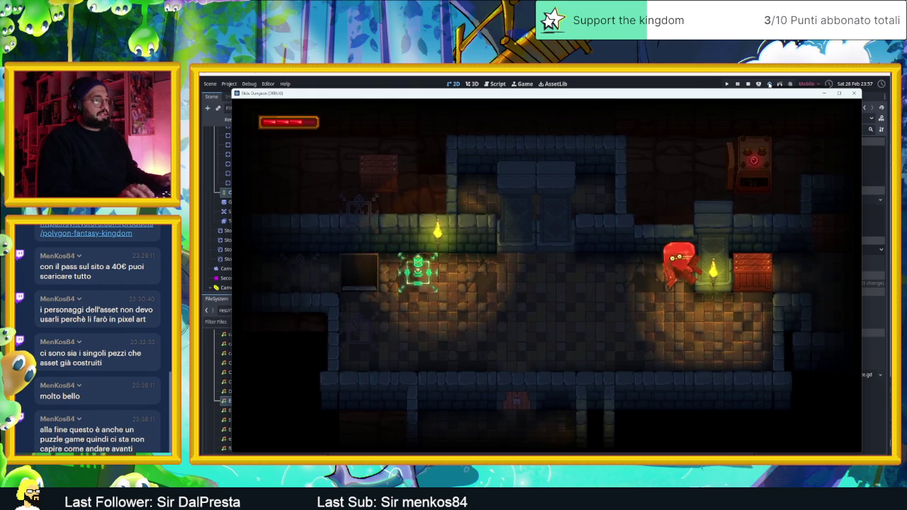
key(Left)
key(Right)
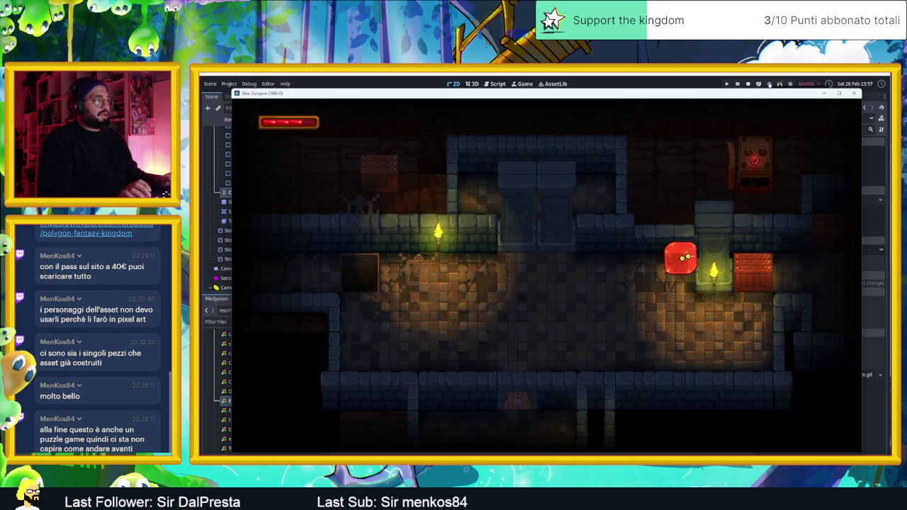
- Move the slime up the corridor, down into a new room, and back along the corridor
key(Up)
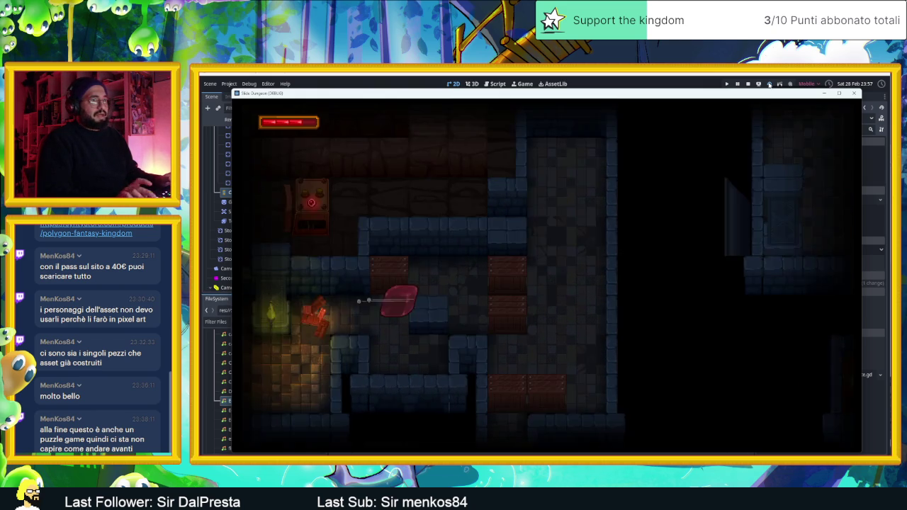
key(Right)
key(Down)
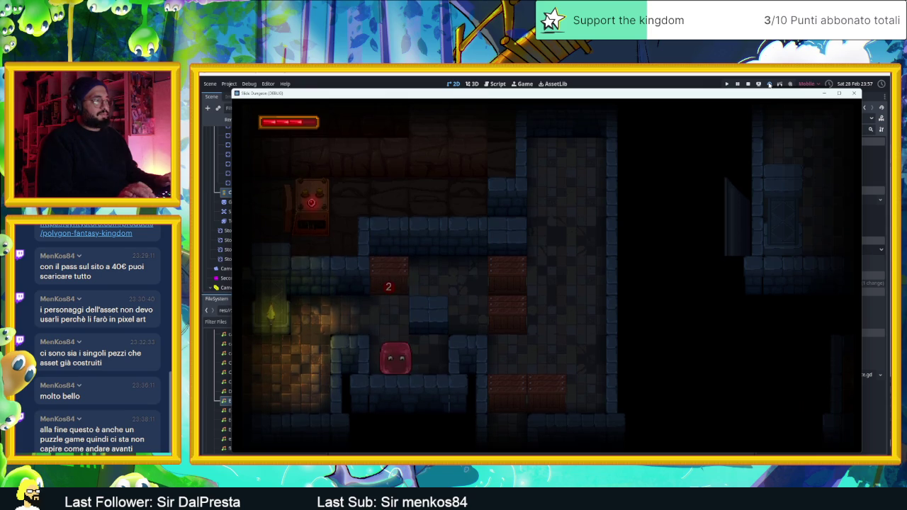
key(Up)
key(Right)
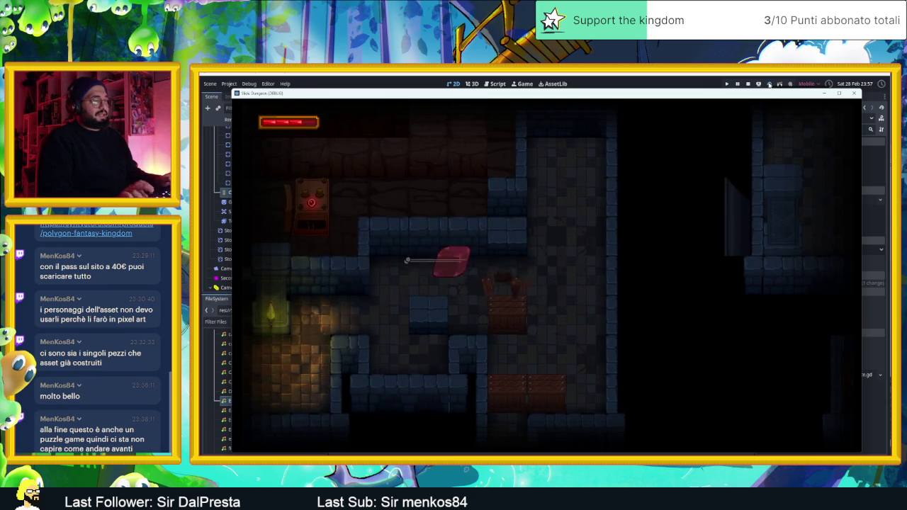
key(Up)
key(Down)
key(Up)
key(Down)
key(Up)
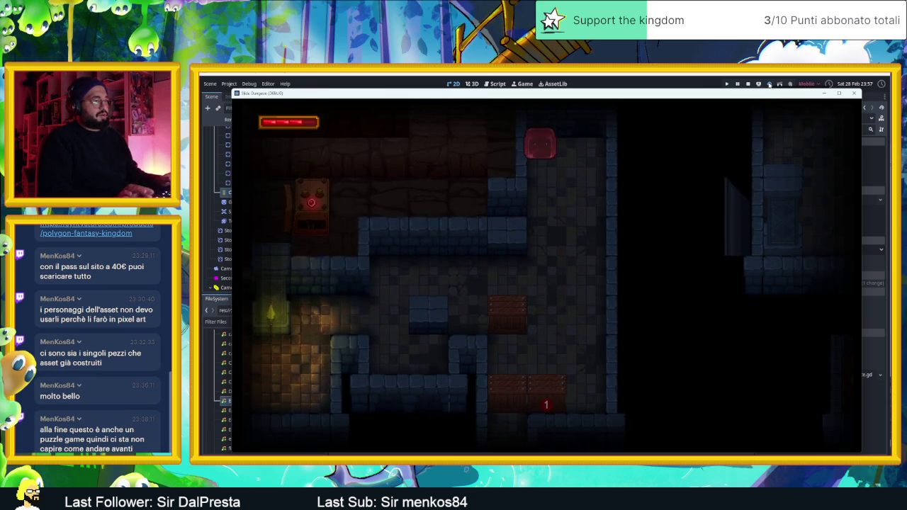
key(Down)
key(Right)
key(Left)
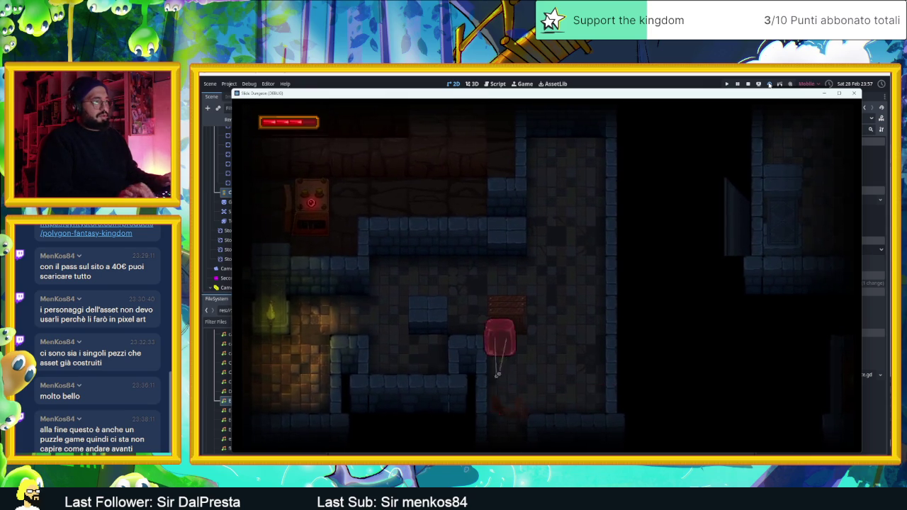
key(Down)
key(Down)
key(Up)
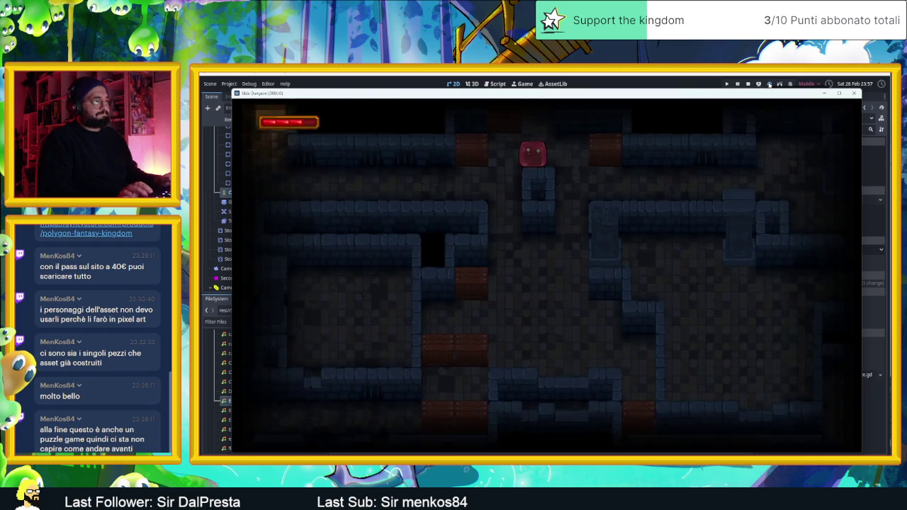
key(Left)
key(Right)
key(Left)
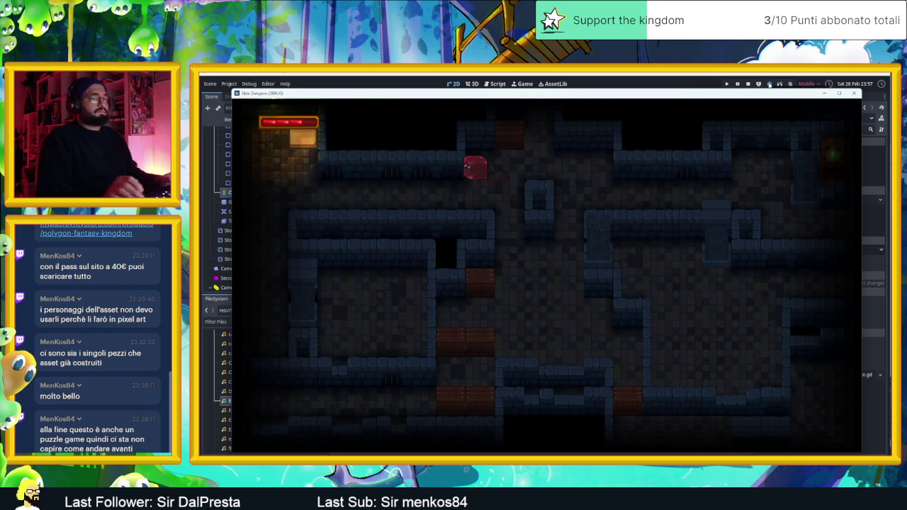
- Stop the running game and select the Zawardo node in the Scene tree
click(750, 83)
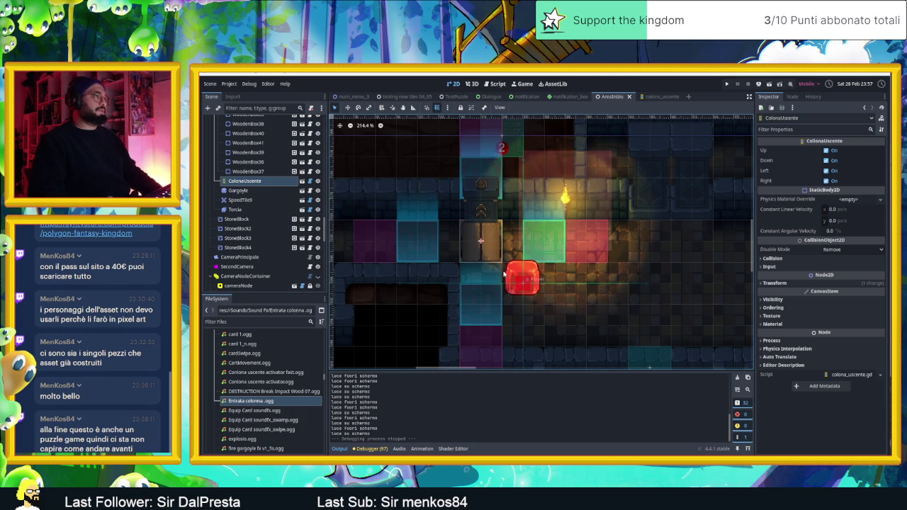
scroll(290, 190, up, 10)
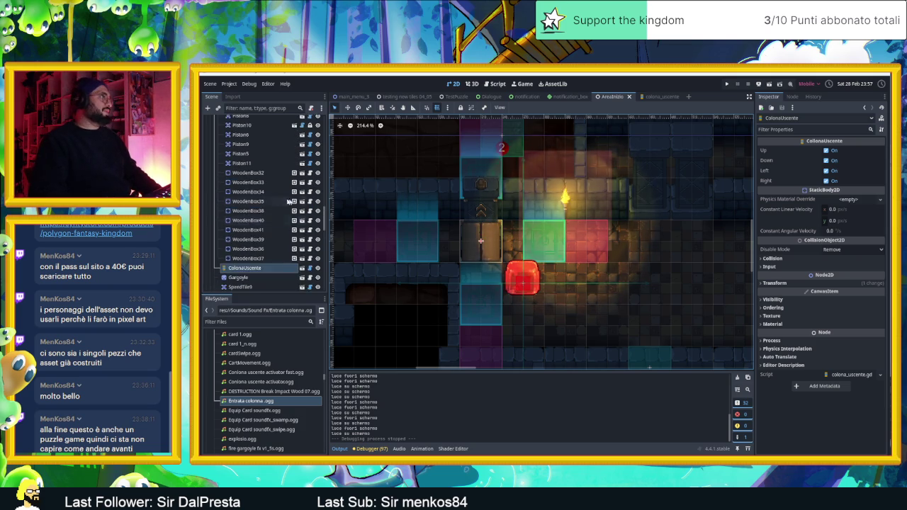
scroll(264, 187, up, 5)
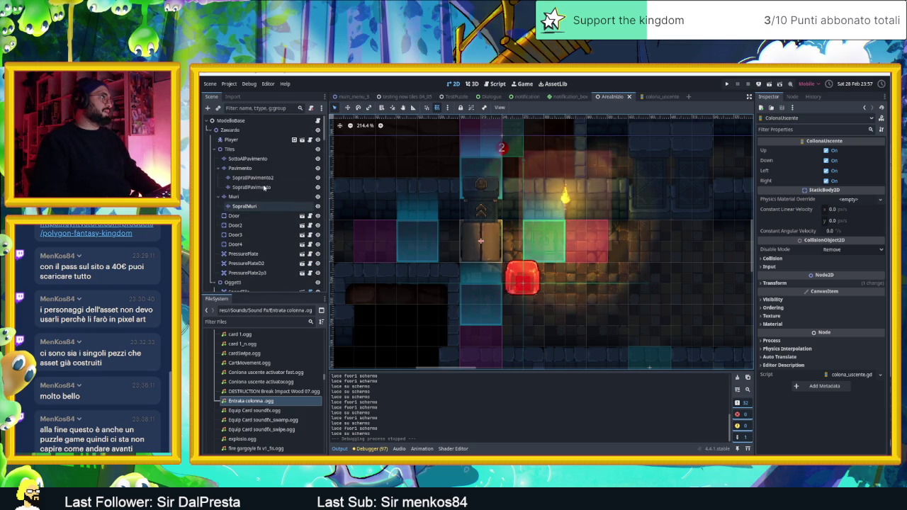
scroll(244, 206, up, 2)
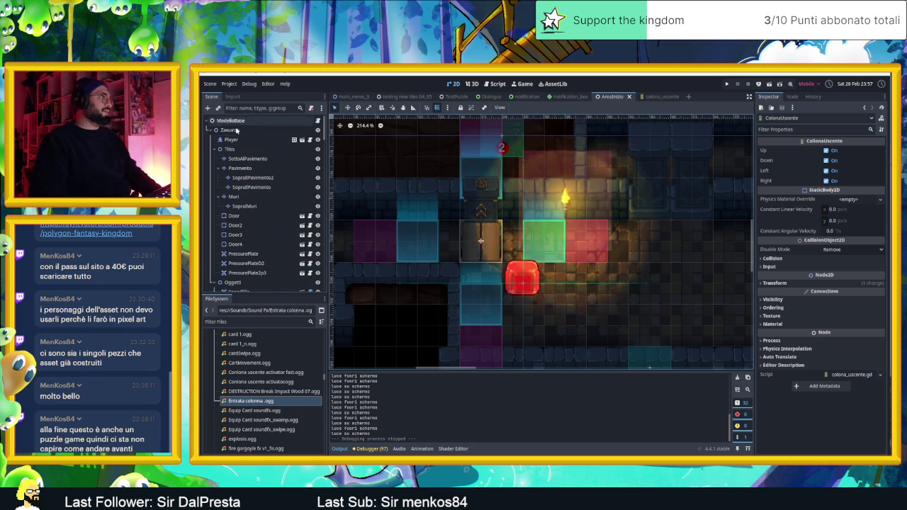
click(234, 133)
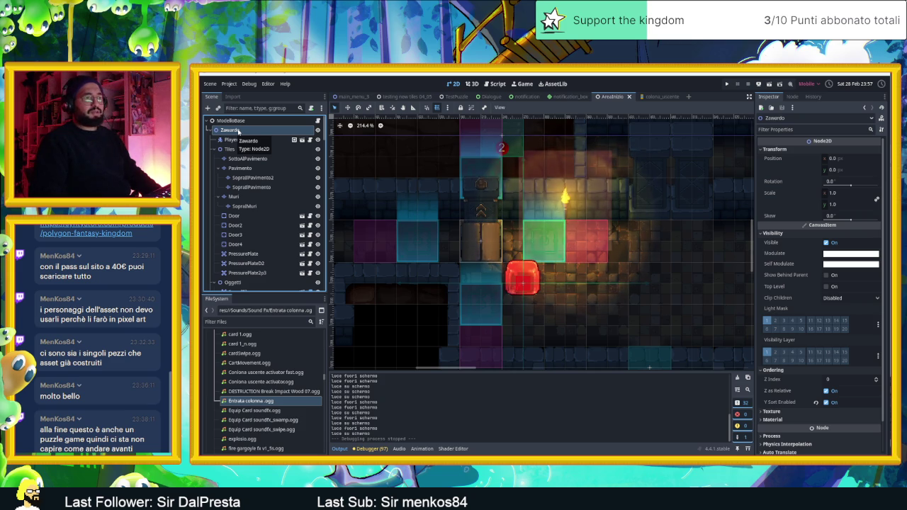
scroll(239, 135, down, 3)
- Expand the Oggetti group's Visibility and Ordering sections to check its Y Sort setting
click(234, 217)
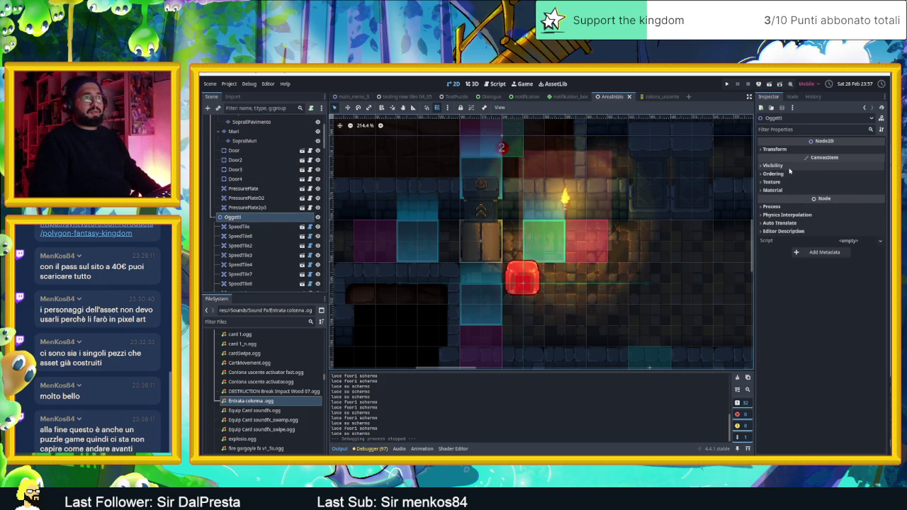
click(789, 167)
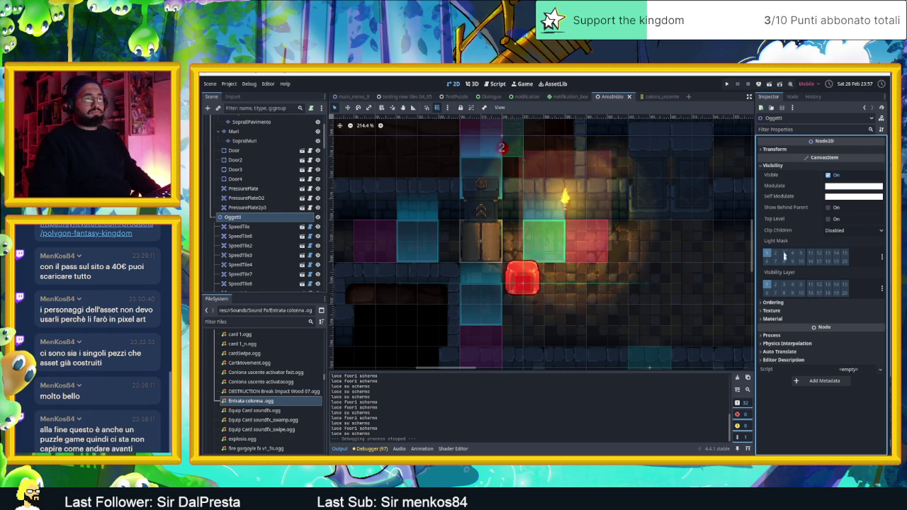
click(781, 303)
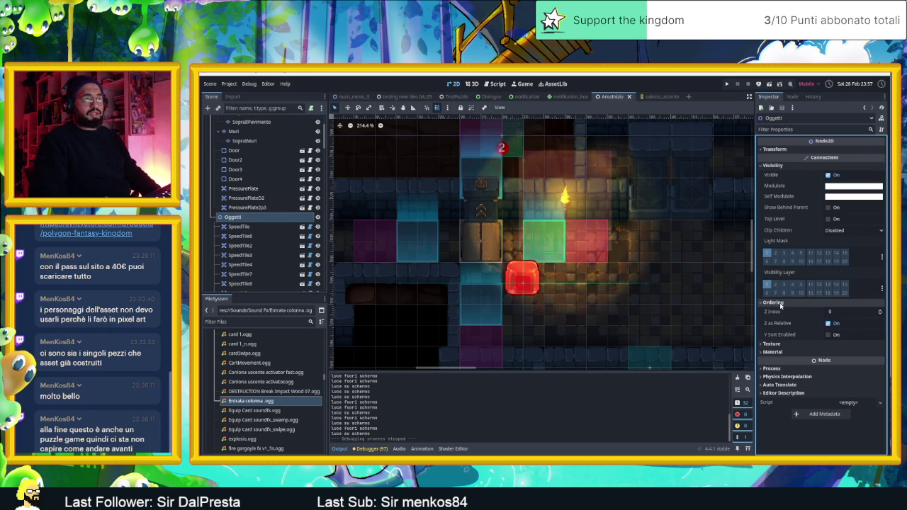
click(774, 165)
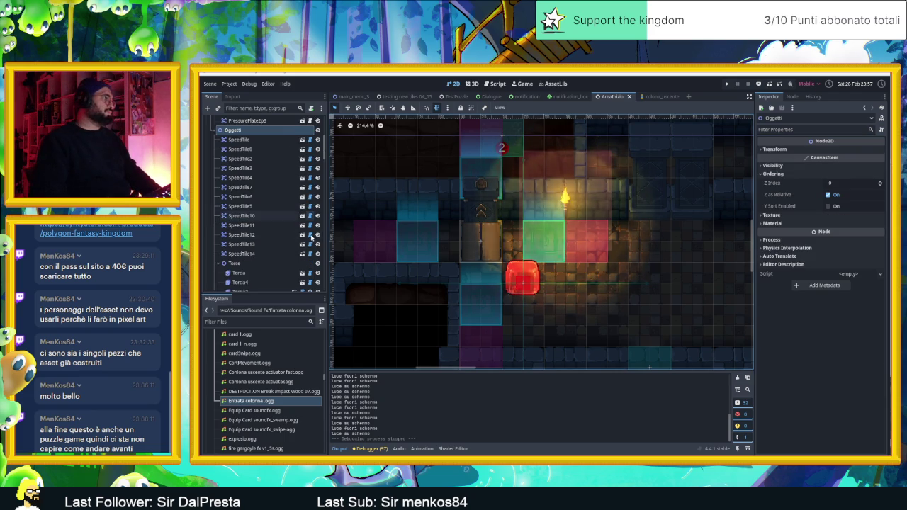
scroll(268, 234, down, 10)
scroll(268, 237, down, 5)
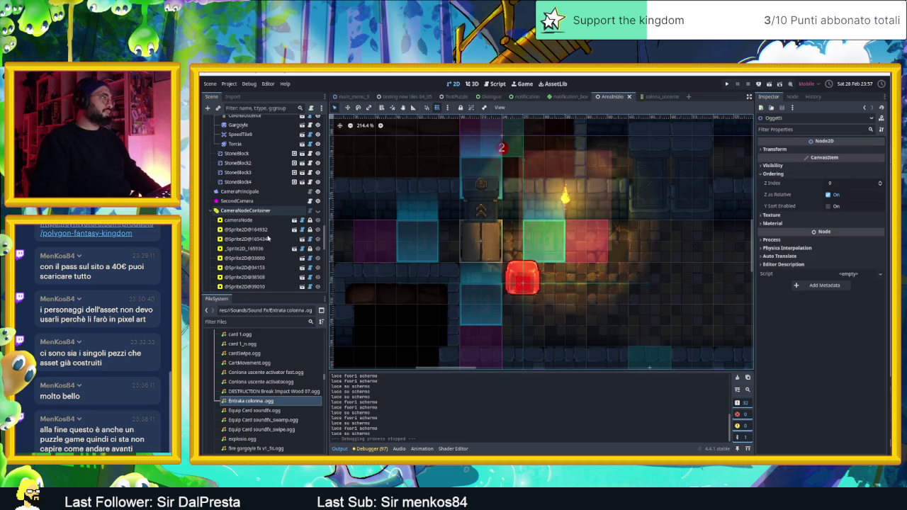